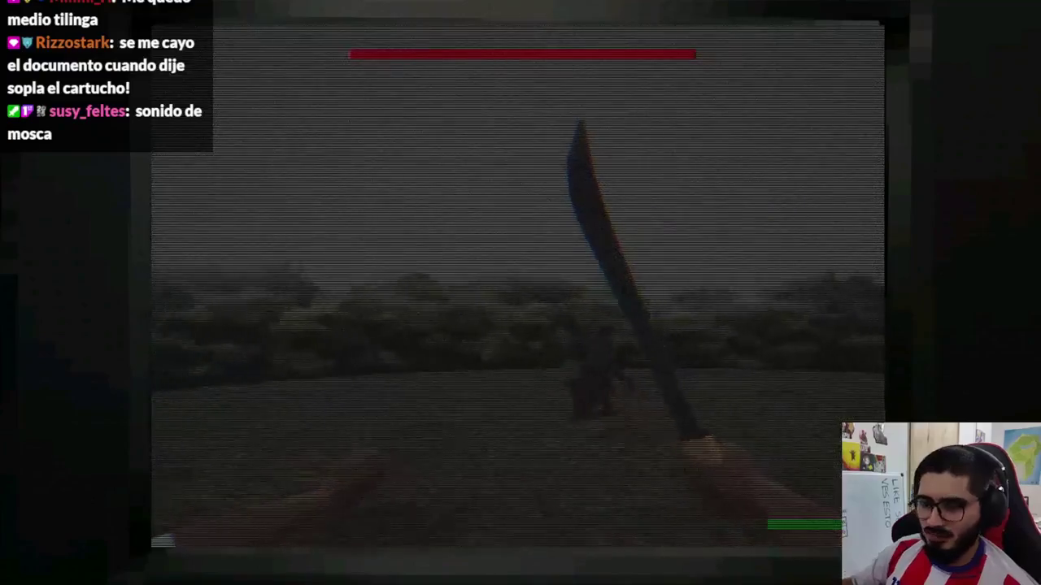
# - Stop the running game and search Google for 'trad' to bring up the translator
pyautogui.press('F8')
pyautogui.click(486, 573)
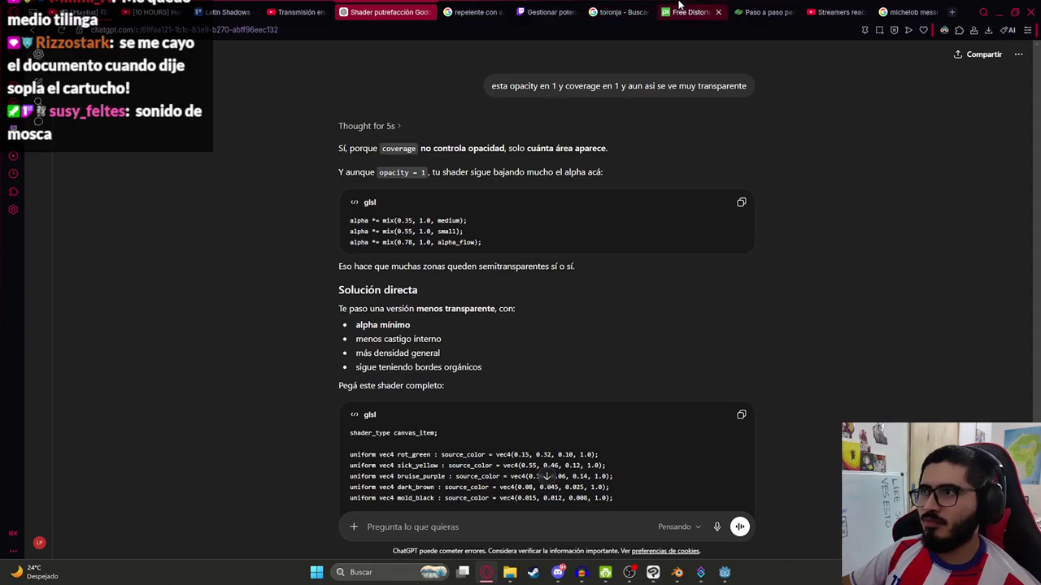
pyautogui.click(903, 11)
pyautogui.click(771, 33)
pyautogui.write('trad')
pyautogui.press('Return')
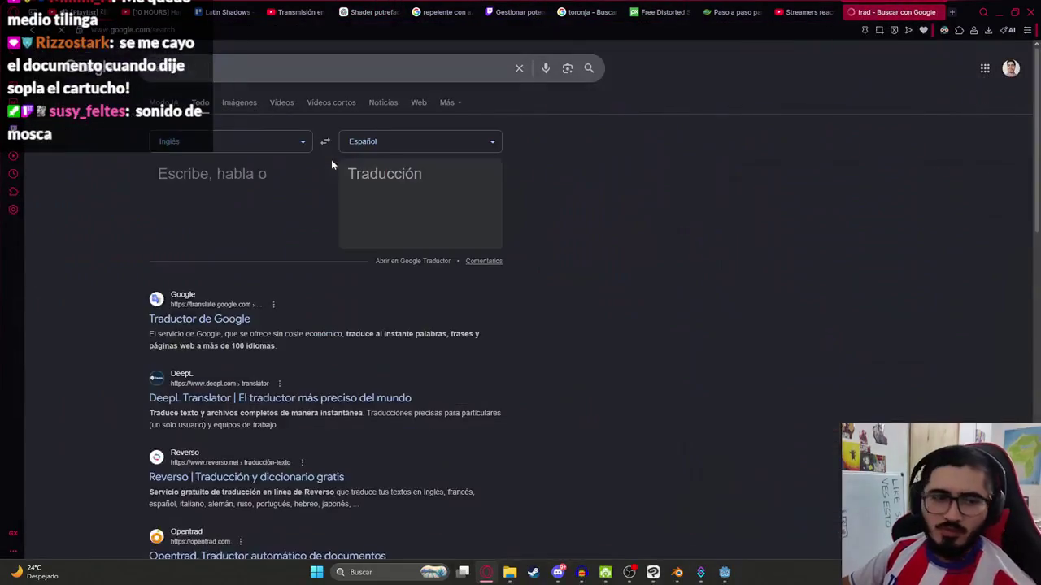
# - Translate 'mosca' from Spanish to English, copy the result 'fly' and place it in Pixabay's sound search
pyautogui.write('mosca')
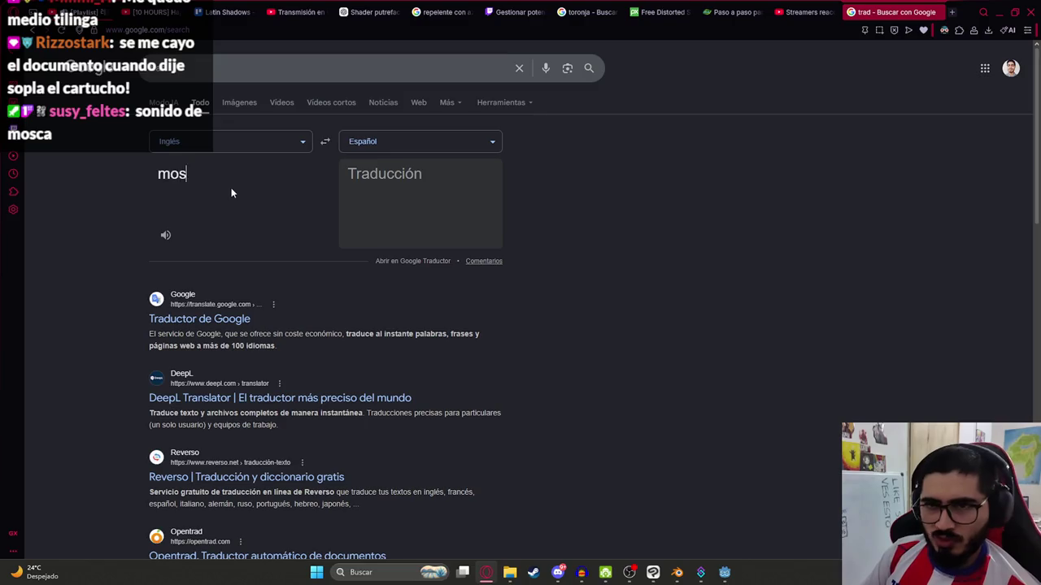
pyautogui.click(325, 143)
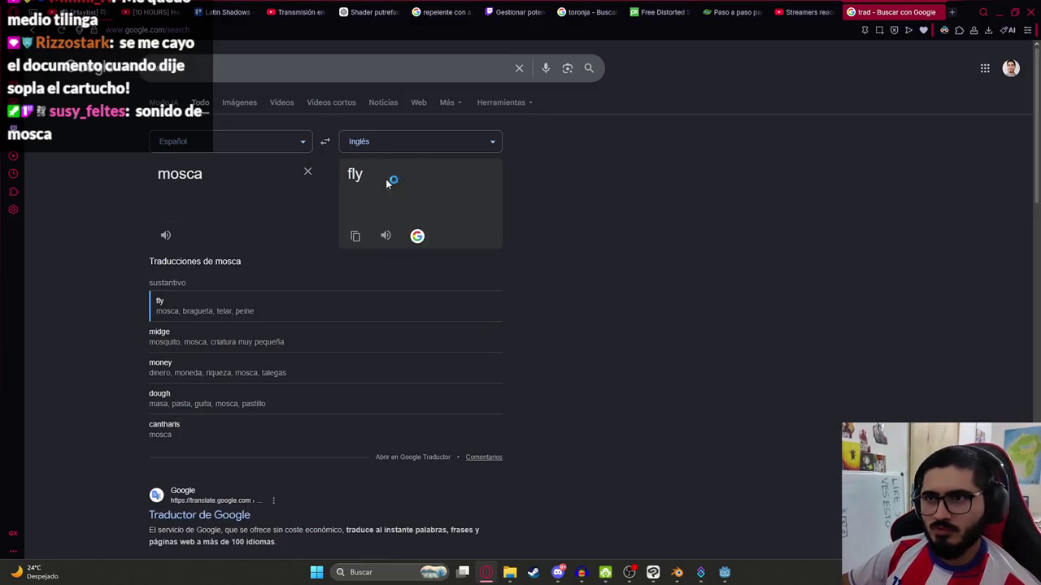
pyautogui.click(355, 235)
pyautogui.click(675, 11)
pyautogui.click(271, 62)
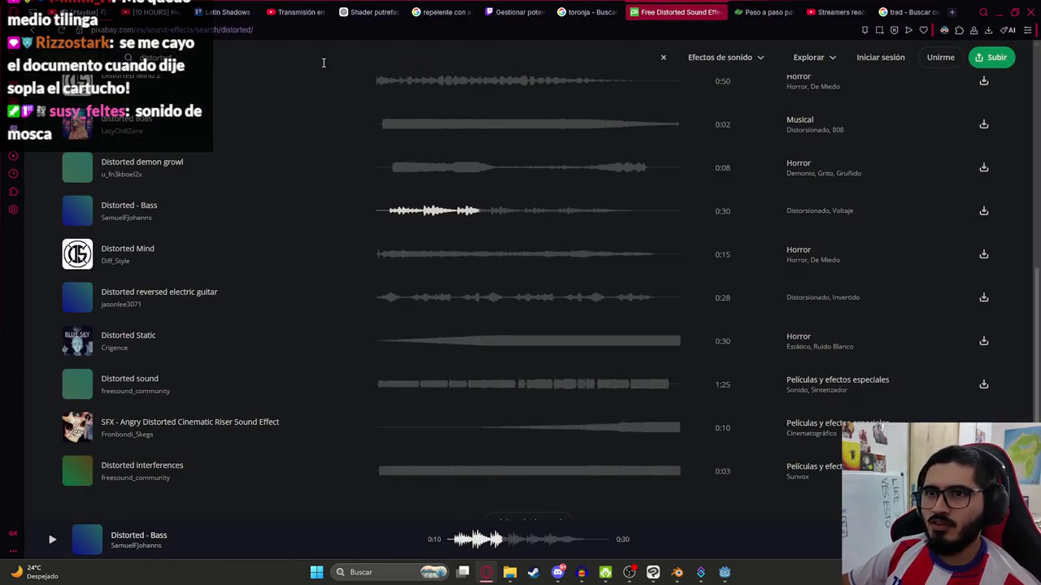
# - Search Pixabay for 'fly' and preview the drone fly, Fly, Jet Fly and Fly insect sounds
pyautogui.write('fly')
pyautogui.press('Return')
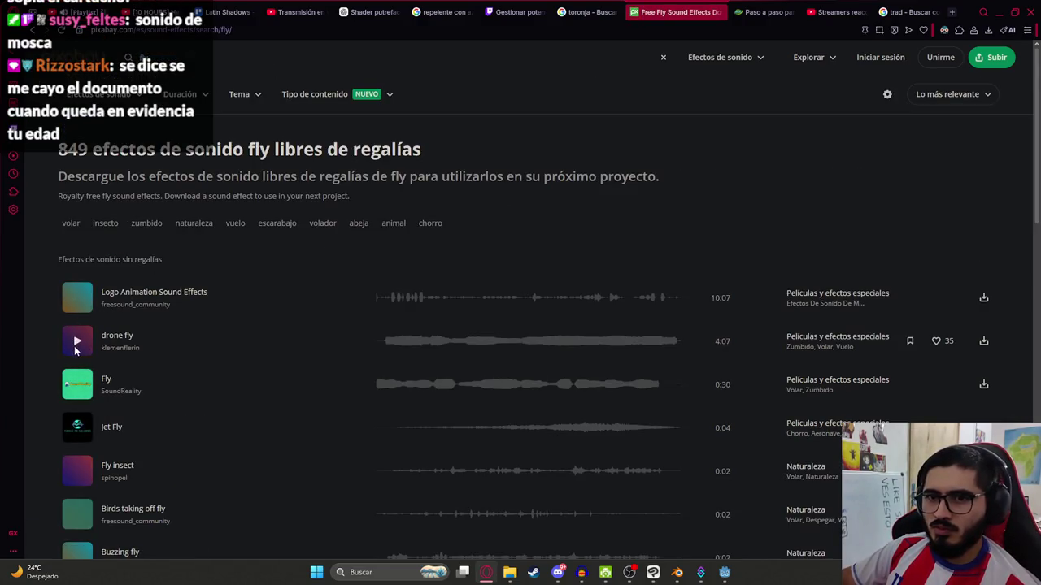
pyautogui.click(76, 343)
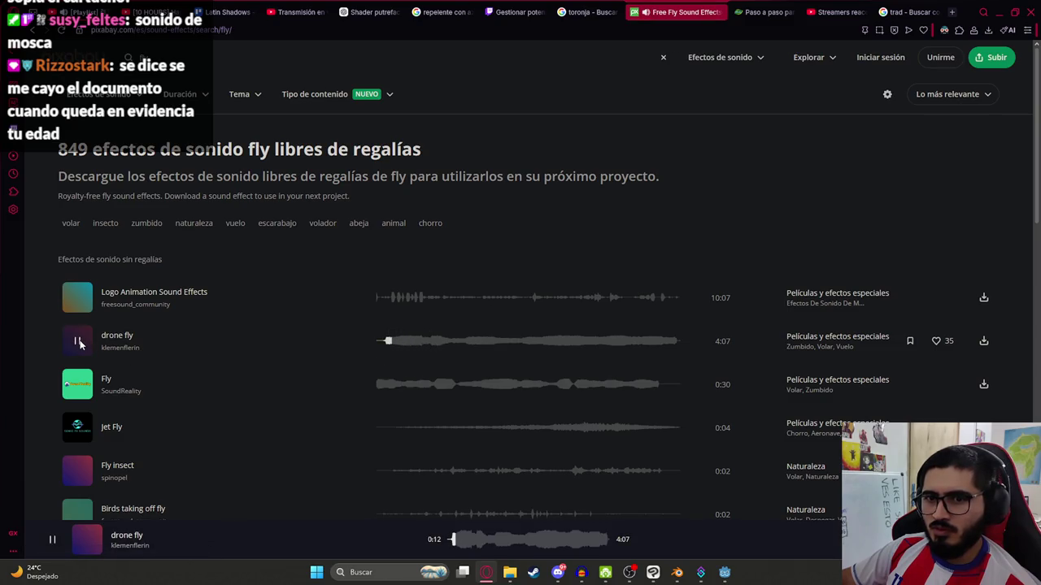
pyautogui.click(387, 390)
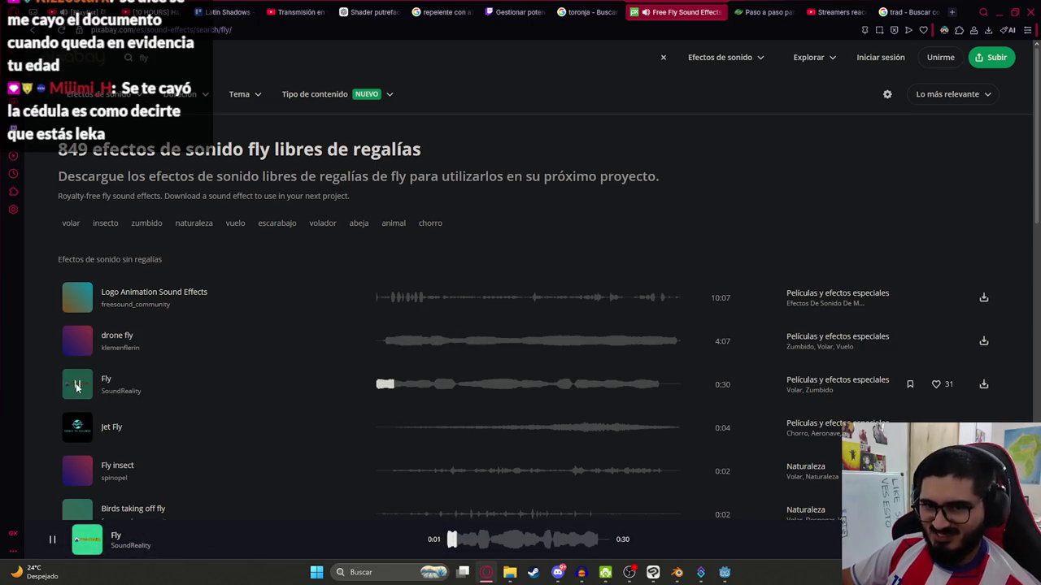
pyautogui.click(396, 431)
pyautogui.click(388, 474)
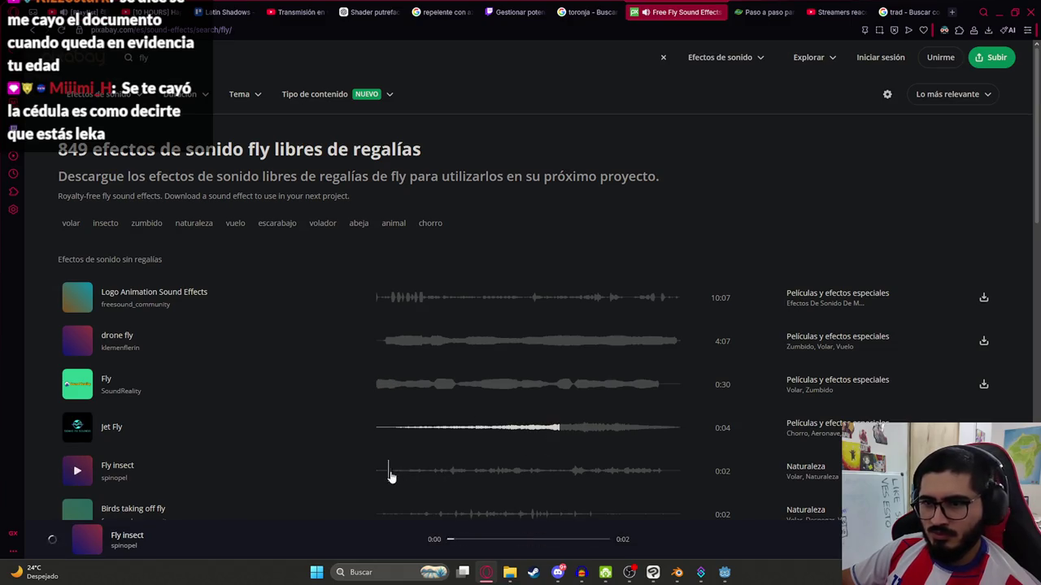
# - Download the Fly insect clip and import spinopel-fly-insect-381879.mp3 into Audacity as a new track
pyautogui.scroll(-1, 426, 479)
pyautogui.scroll(-2, 426, 479)
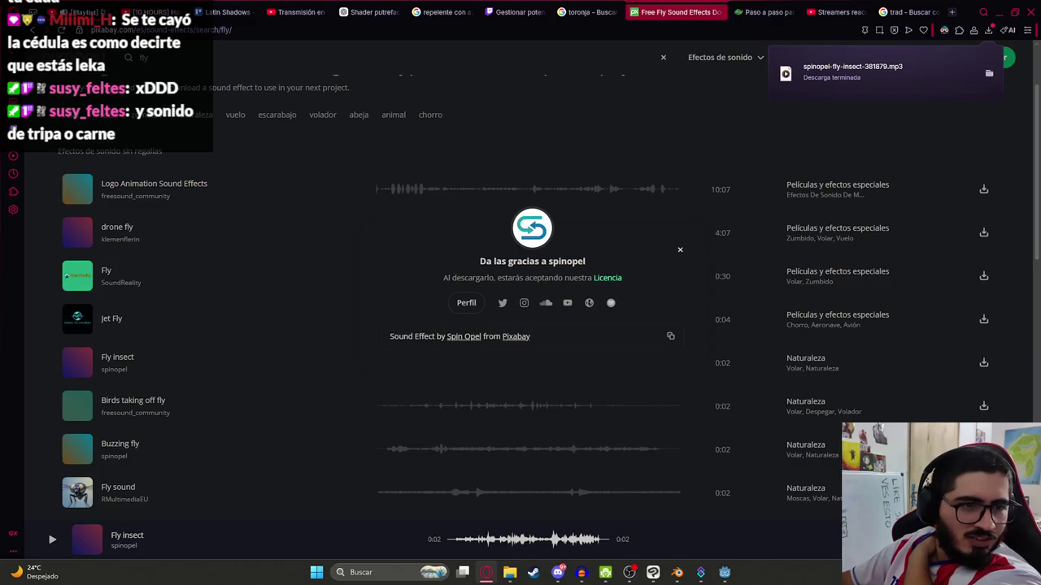
pyautogui.moveTo(889, 75); pyautogui.dragTo(705, 470)
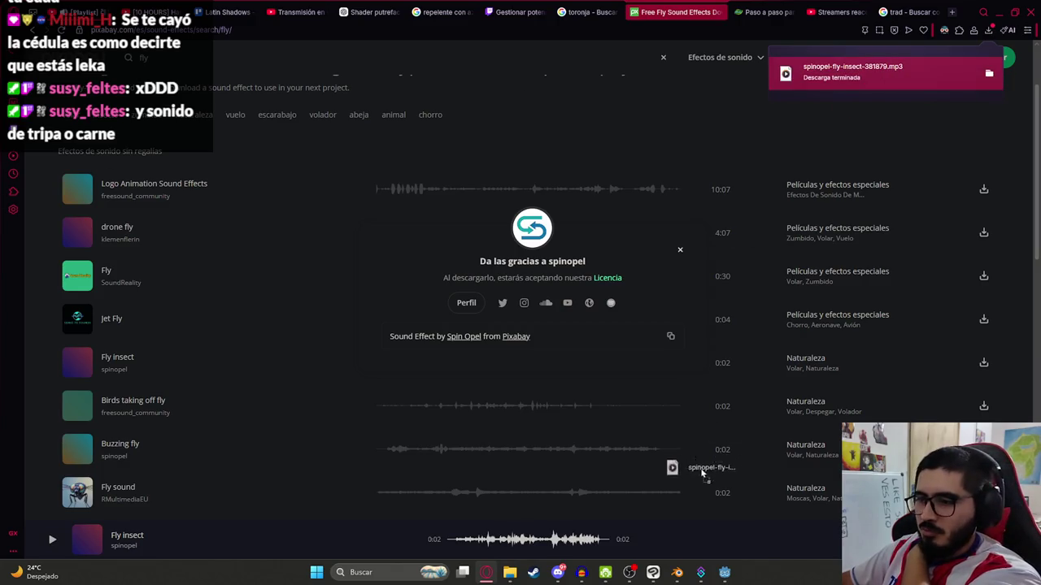
pyautogui.moveTo(577, 569)
pyautogui.mouseDown()
pyautogui.moveTo(511, 353)
pyautogui.moveTo(423, 326)
pyautogui.mouseUp()
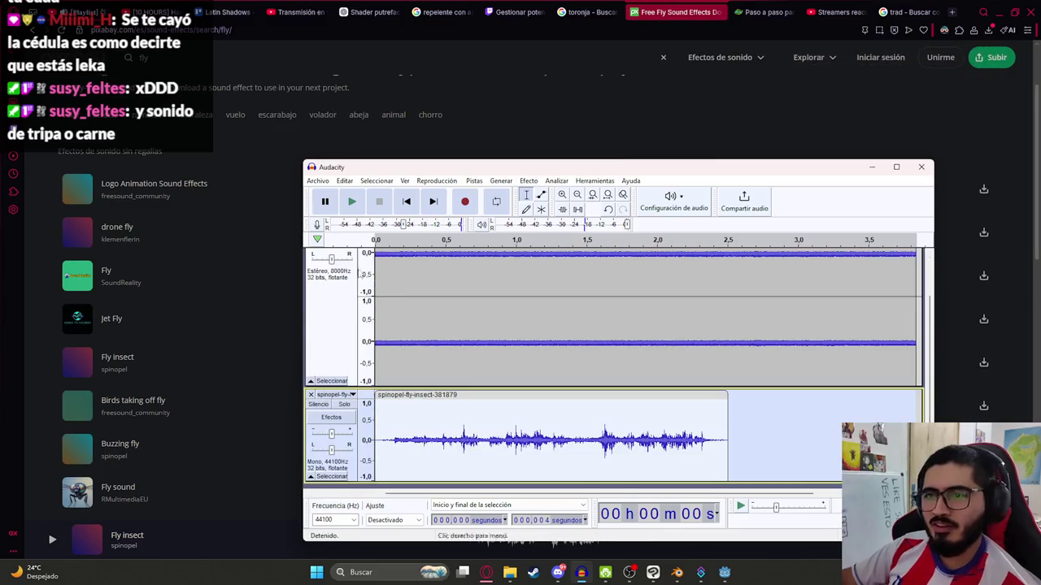
# - Remove the old distorted track, resample the Fly insect track to 8000 Hz and play it back
pyautogui.click(310, 256)
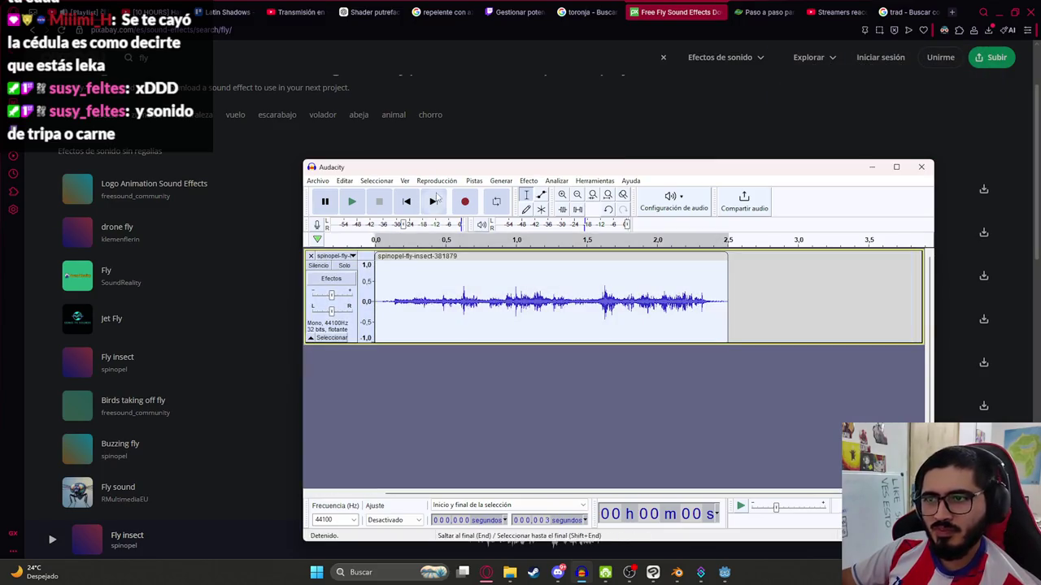
pyautogui.click(520, 180)
pyautogui.moveTo(679, 256)
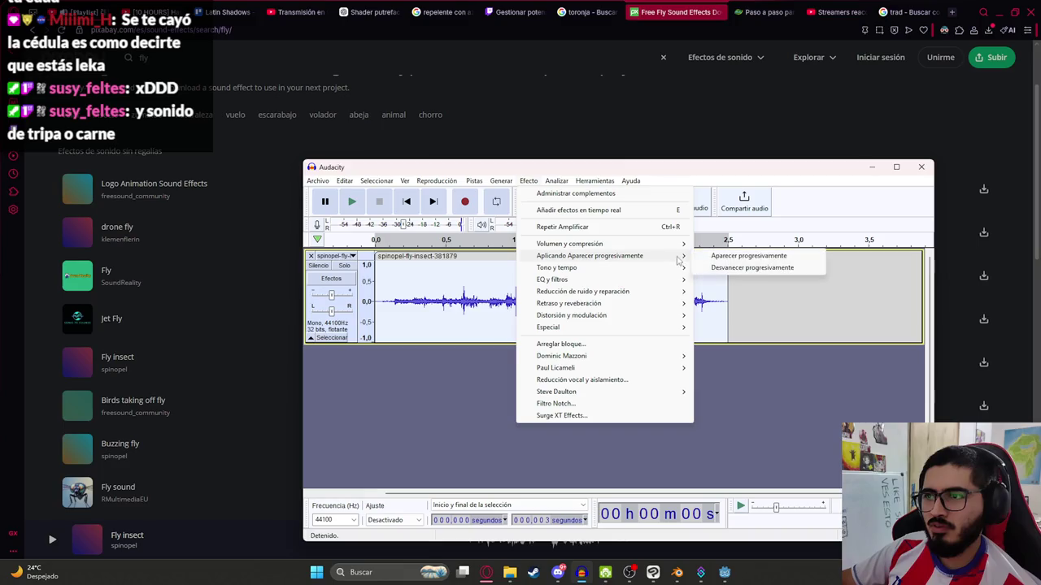
pyautogui.moveTo(474, 181)
pyautogui.click(498, 220)
pyautogui.write('8000')
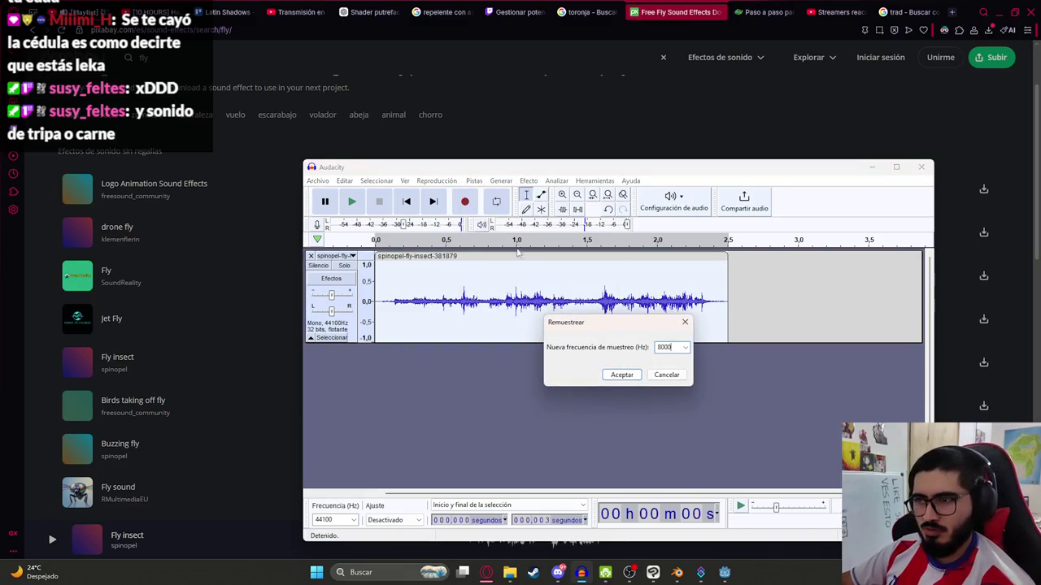
pyautogui.press('Return')
pyautogui.press('space')
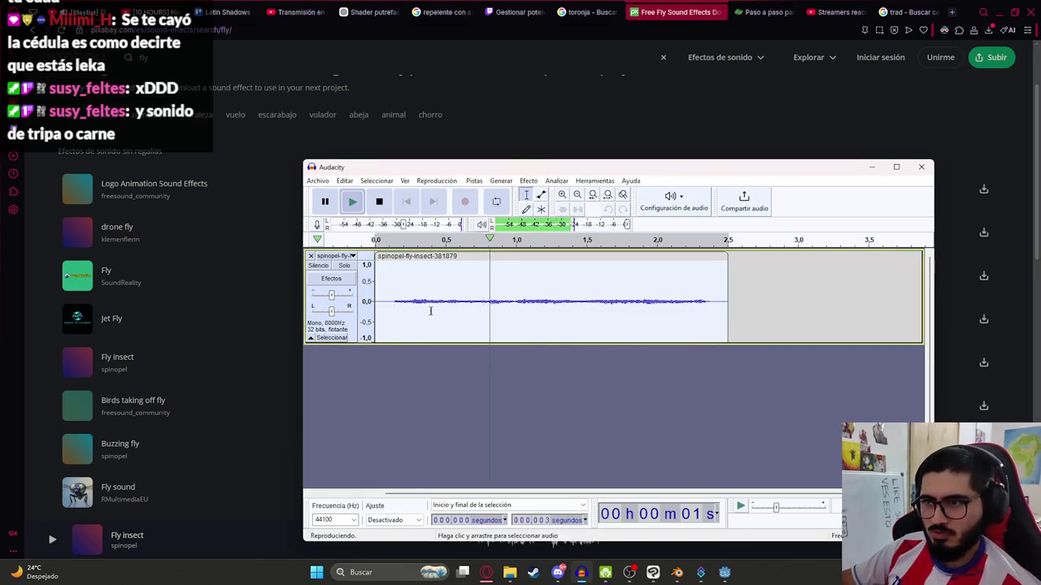
pyautogui.click(510, 99)
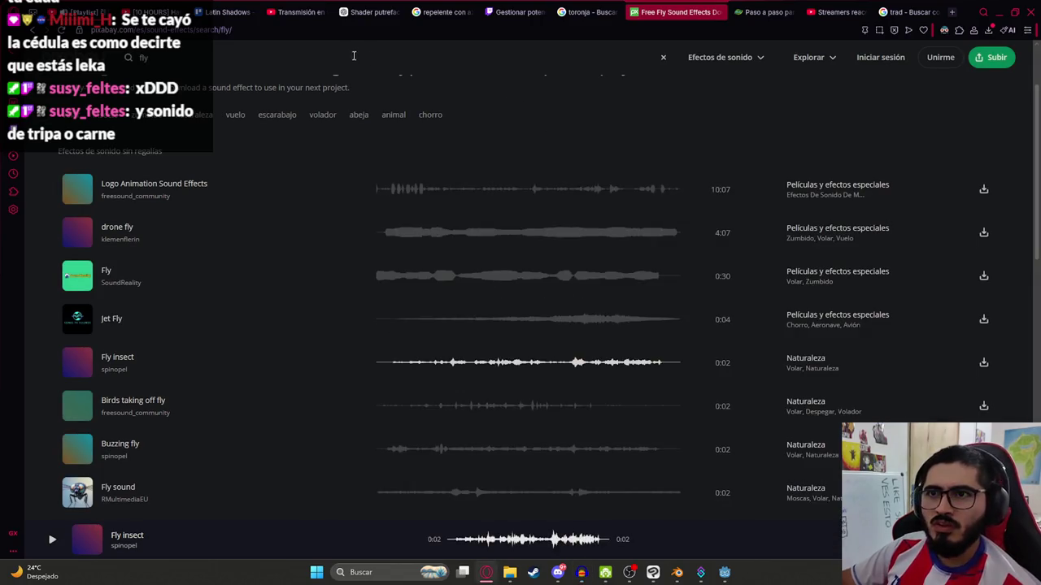
# - Run a new Pixabay sound search for 'meat'
pyautogui.click(599, 12)
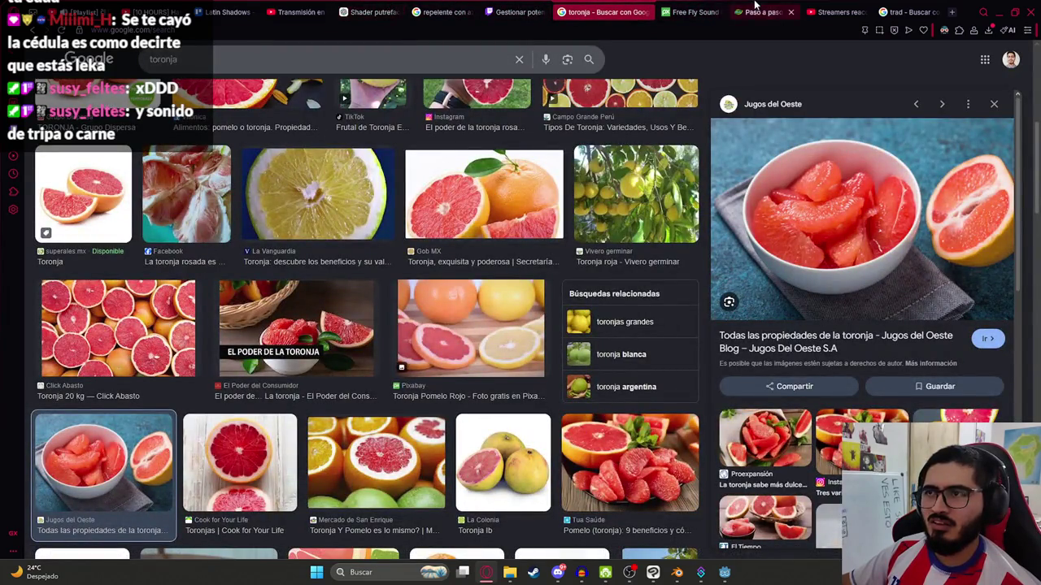
pyautogui.click(674, 12)
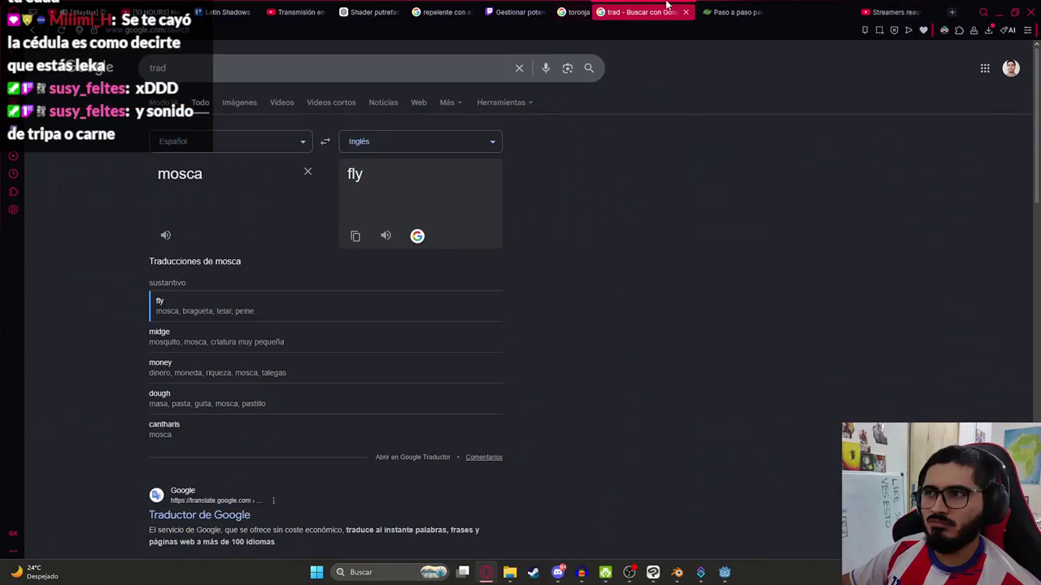
pyautogui.doubleClick(245, 174)
pyautogui.click(781, 11)
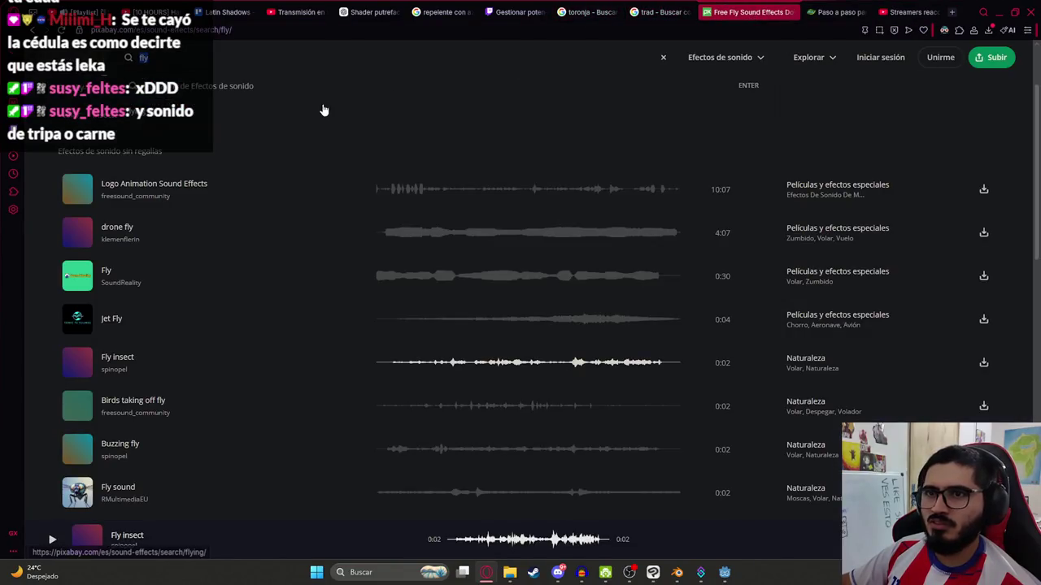
pyautogui.write('meat')
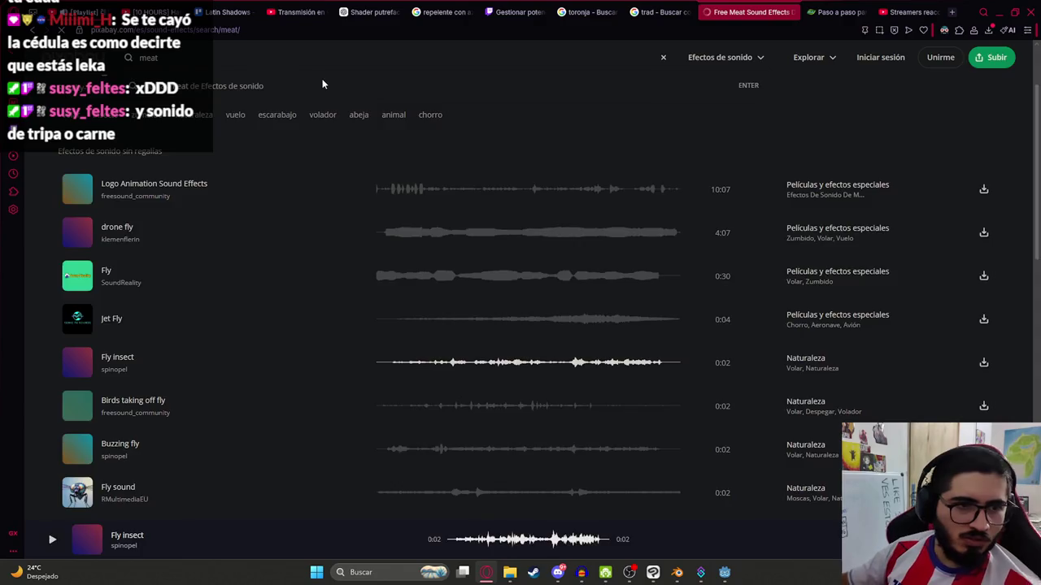
pyautogui.press('Return')
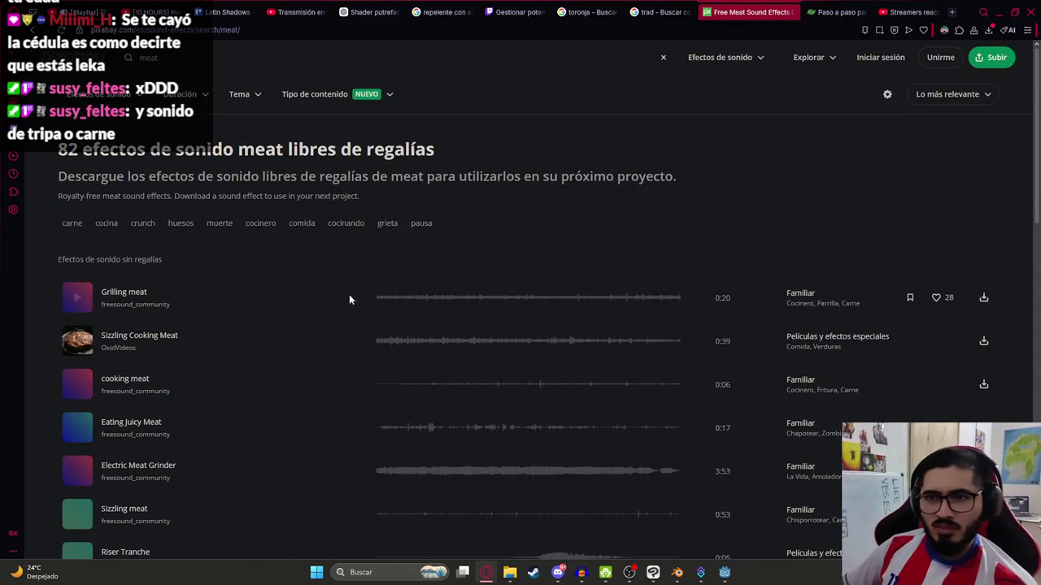
# - Preview the Grilling, Sizzling and cooking meat sounds, then download Eating Juicy Meat for Audacity
pyautogui.click(378, 299)
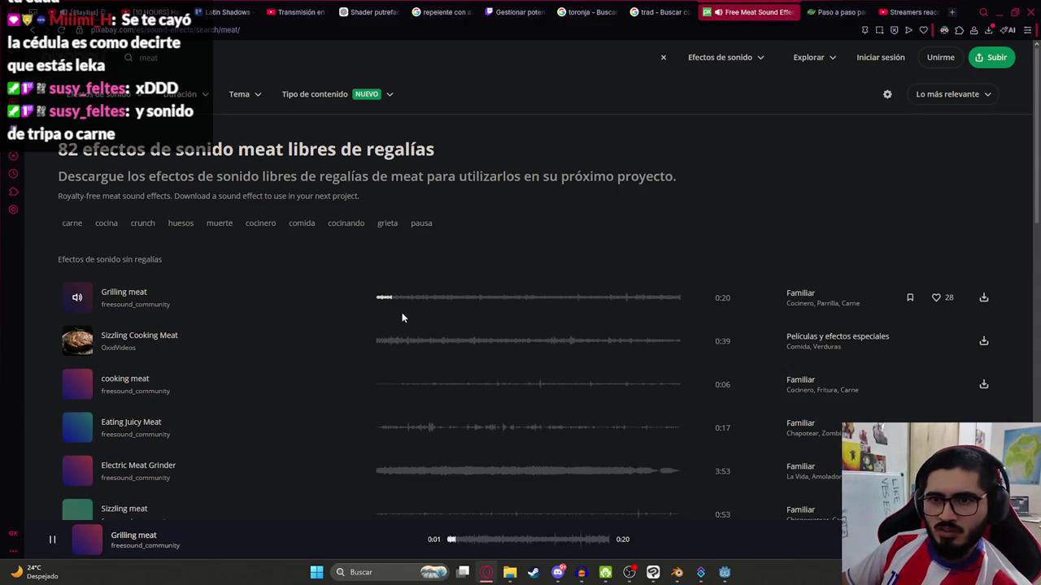
pyautogui.click(378, 350)
pyautogui.click(391, 384)
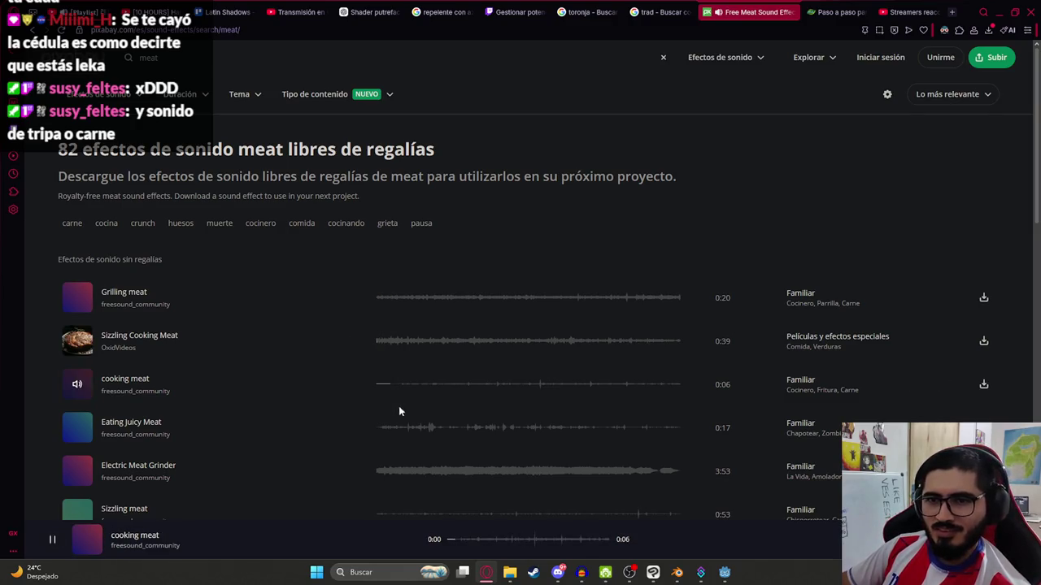
pyautogui.click(395, 425)
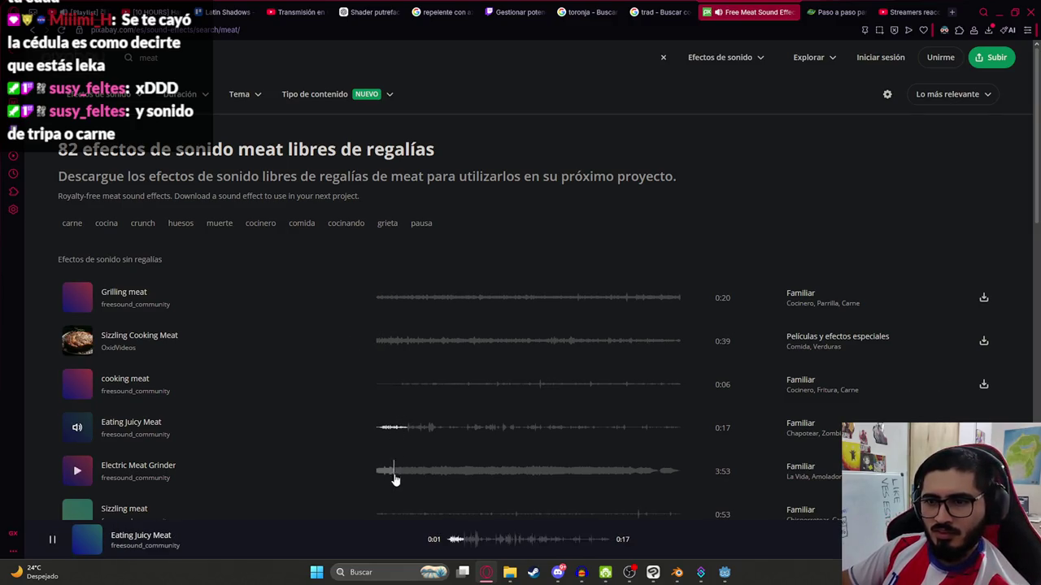
pyautogui.click(78, 429)
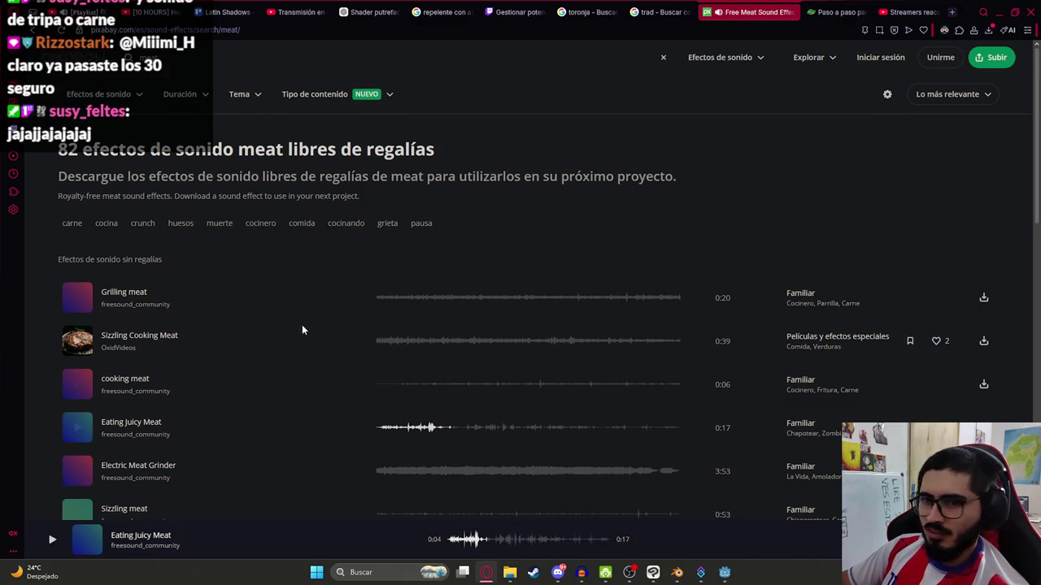
pyautogui.scroll(-1, 172, 399)
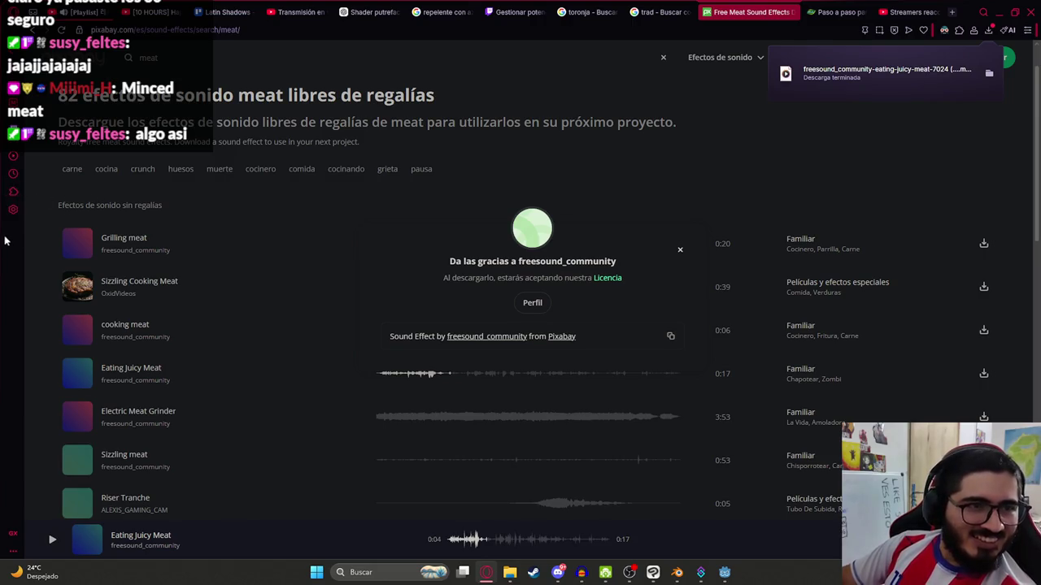
pyautogui.moveTo(957, 71); pyautogui.dragTo(630, 428)
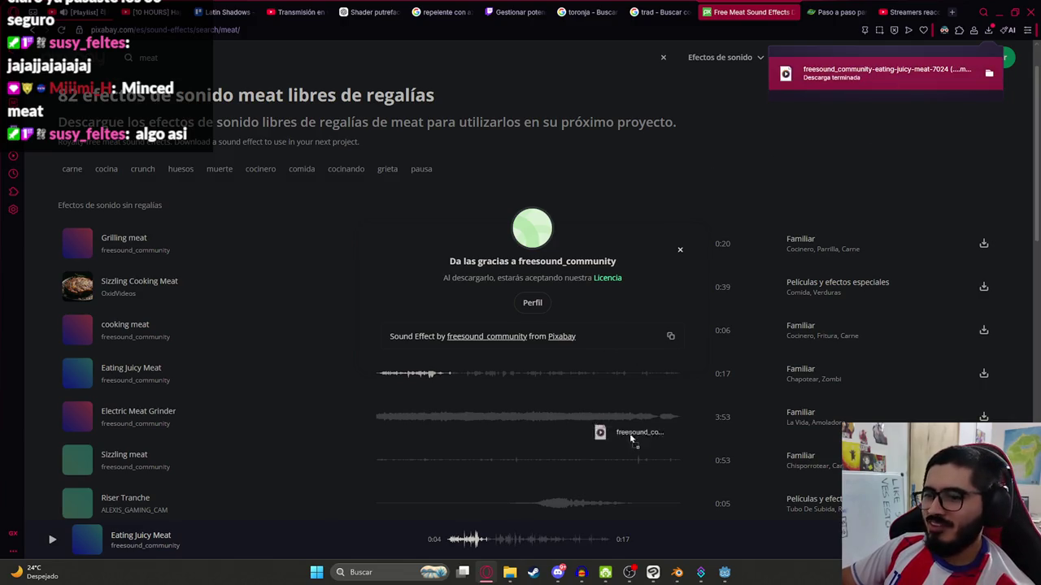
# - Import the Eating Juicy Meat sound as a new track, resample it to 8000 Hz and play it
pyautogui.moveTo(596, 574)
pyautogui.mouseDown()
pyautogui.moveTo(379, 366)
pyautogui.moveTo(406, 362)
pyautogui.mouseUp()
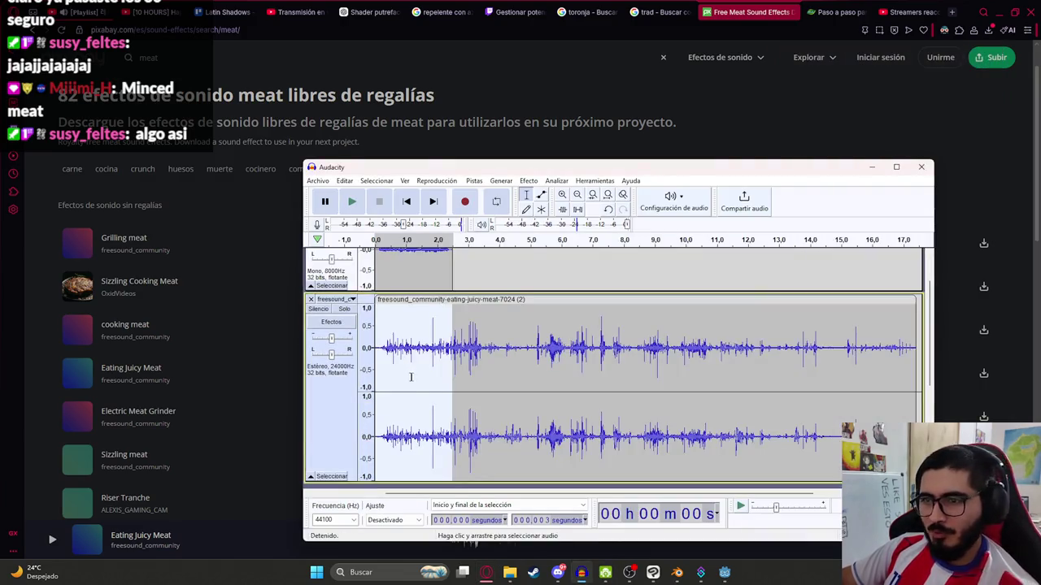
pyautogui.click(338, 382)
pyautogui.click(474, 180)
pyautogui.click(504, 223)
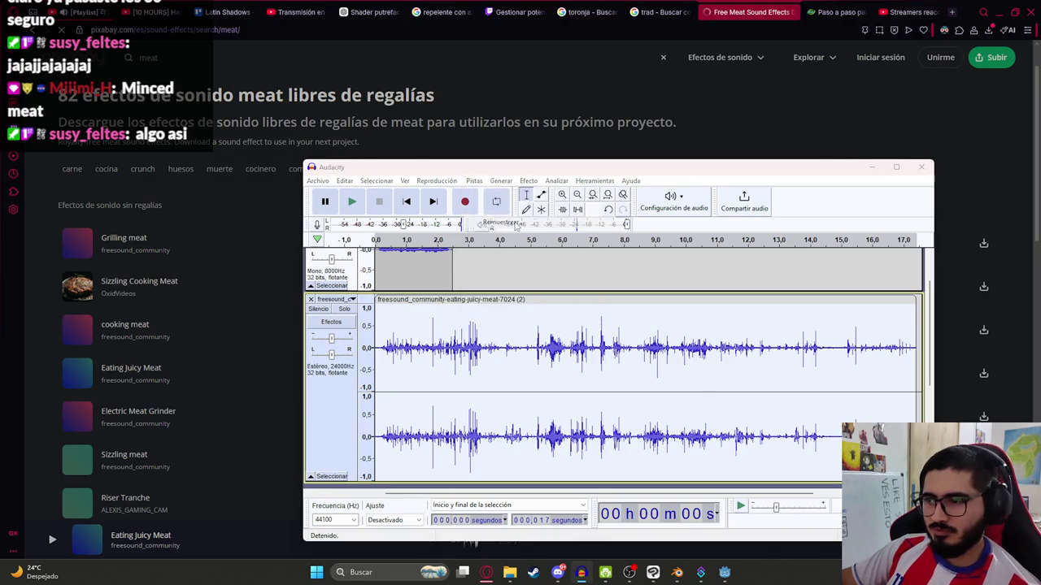
pyautogui.write('890')
pyautogui.press('Return')
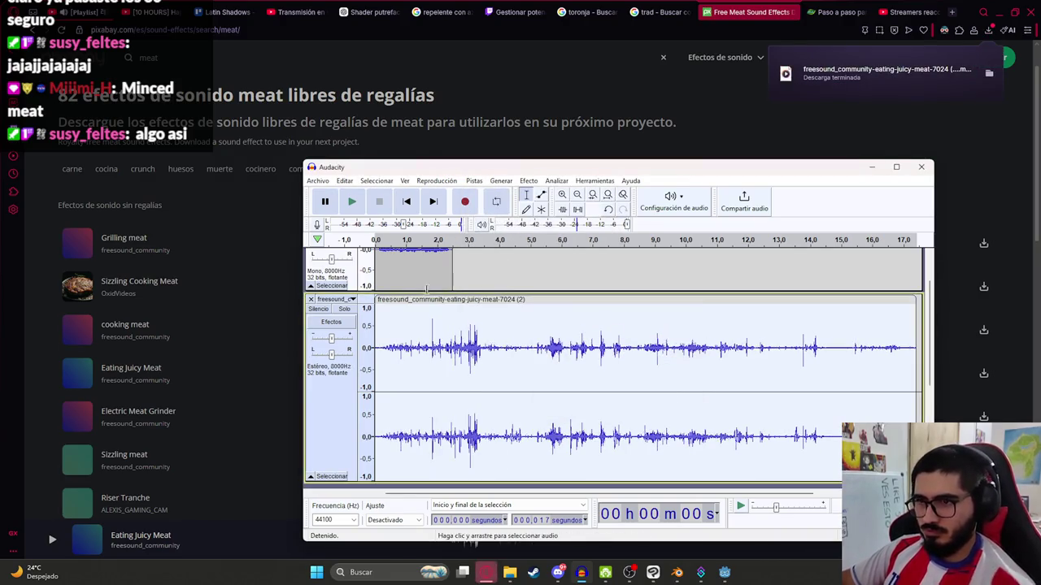
pyautogui.press('space')
# - Copy the fly buzz clip and paste a second copy butted against the first
pyautogui.scroll(2, 438, 319)
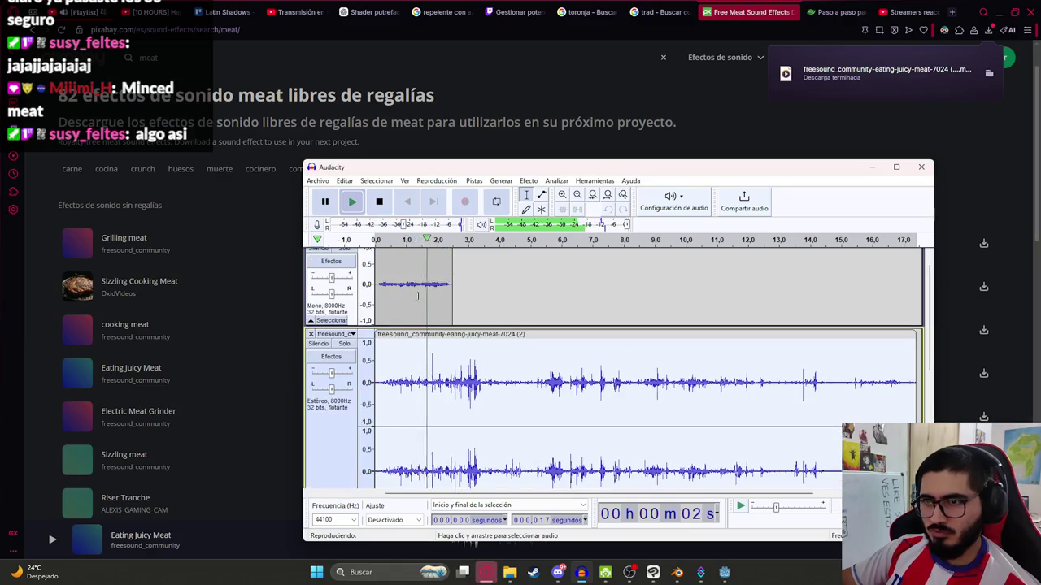
pyautogui.click(388, 263)
pyautogui.doubleClick(388, 262)
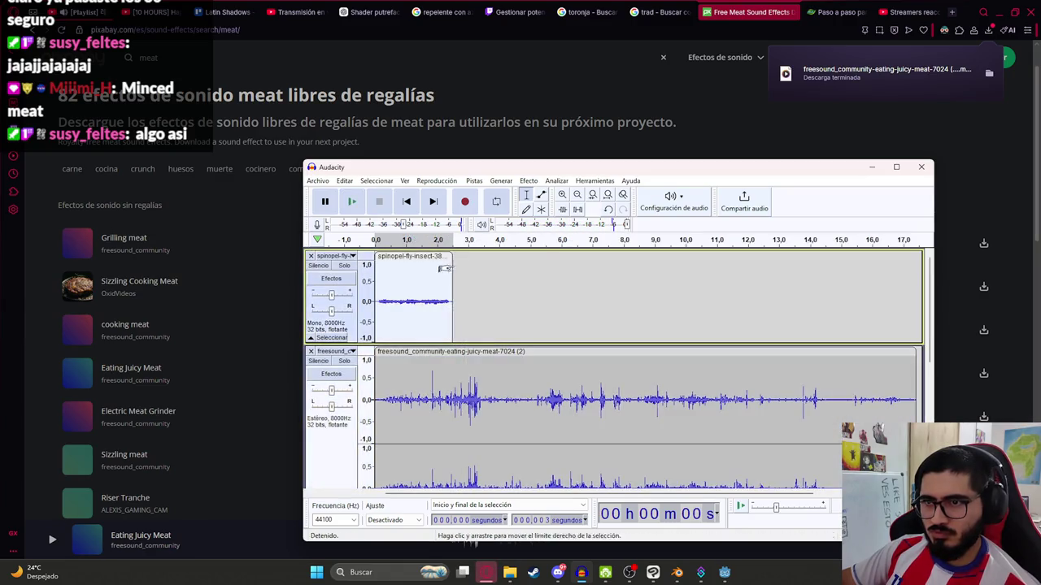
pyautogui.hotkey('ctrl', 'c')
pyautogui.click(483, 276)
pyautogui.hotkey('ctrl', 'v')
pyautogui.click(613, 279)
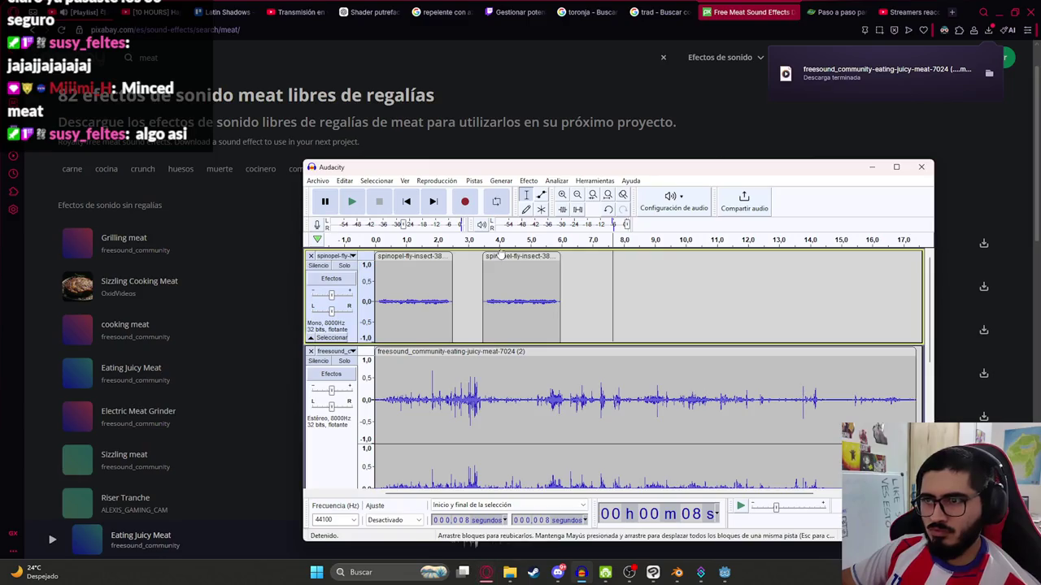
pyautogui.moveTo(509, 262); pyautogui.dragTo(479, 262)
# - Select both fly clips and paste the pair twice more end to end, reaching about 10 seconds
pyautogui.click(509, 257)
pyautogui.click(417, 256)
pyautogui.click(487, 254)
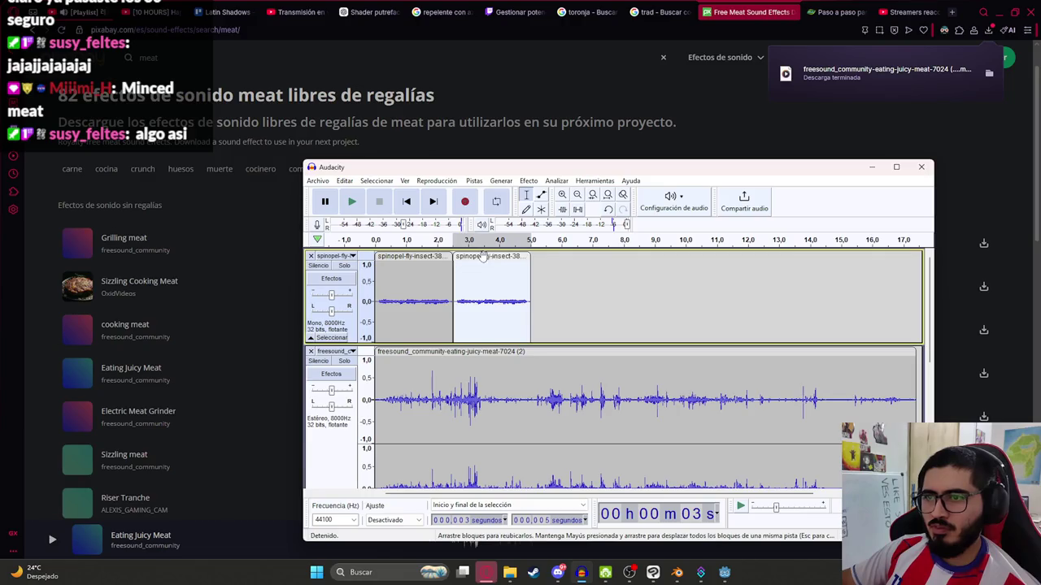
pyautogui.keyDown('shift'); pyautogui.click(582, 293); pyautogui.keyUp('shift')
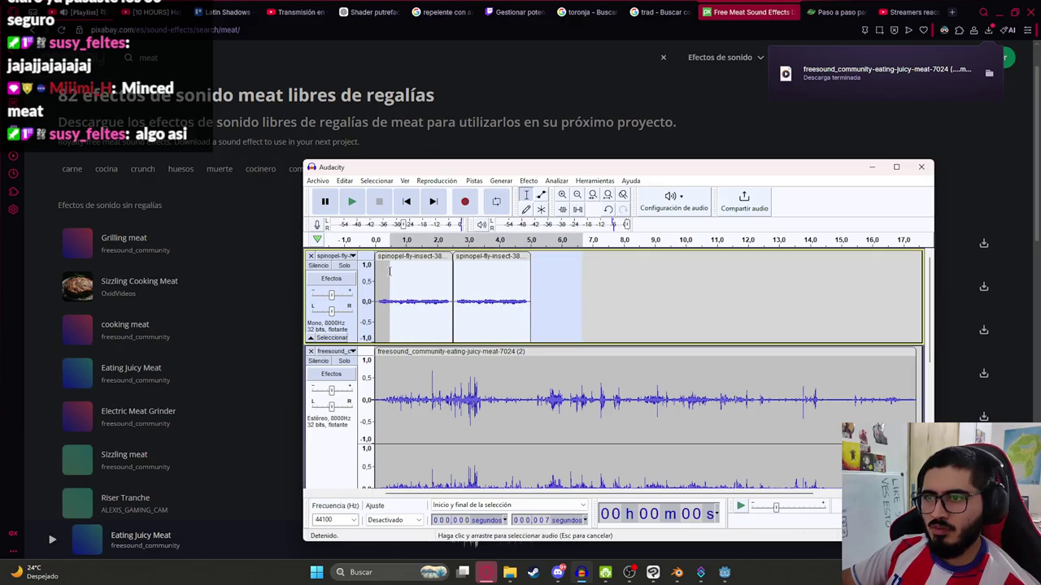
pyautogui.click(607, 288)
pyautogui.hotkey('ctrl', 'v')
pyautogui.moveTo(636, 261); pyautogui.dragTo(548, 260)
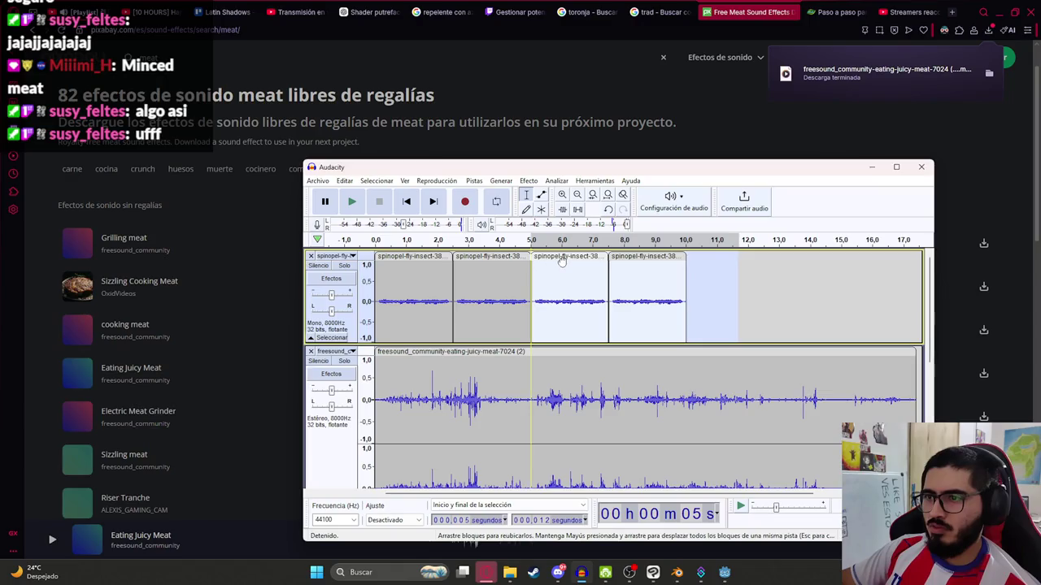
pyautogui.click(718, 292)
pyautogui.hotkey('ctrl', 'v')
pyautogui.moveTo(750, 256); pyautogui.dragTo(715, 260)
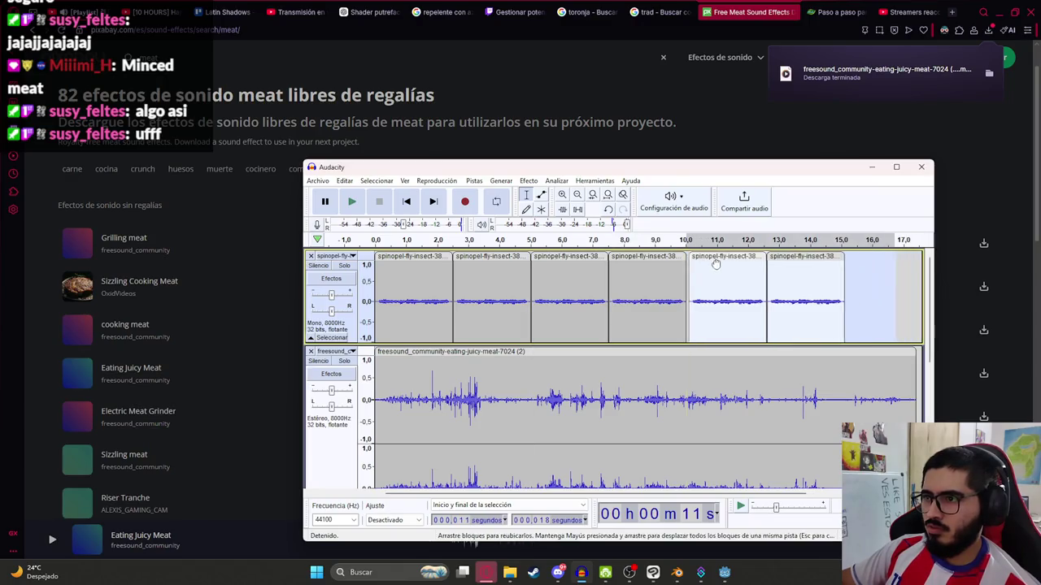
# - Paste a final pair to about 15 s and delete the fly audio past the meat track's end
pyautogui.hotkey('ctrl', '3')
pyautogui.hotkey('ctrl', '3')
pyautogui.click(531, 289)
pyautogui.hotkey('ctrl', 'v')
pyautogui.moveTo(538, 259); pyautogui.dragTo(499, 259)
pyautogui.click(525, 329)
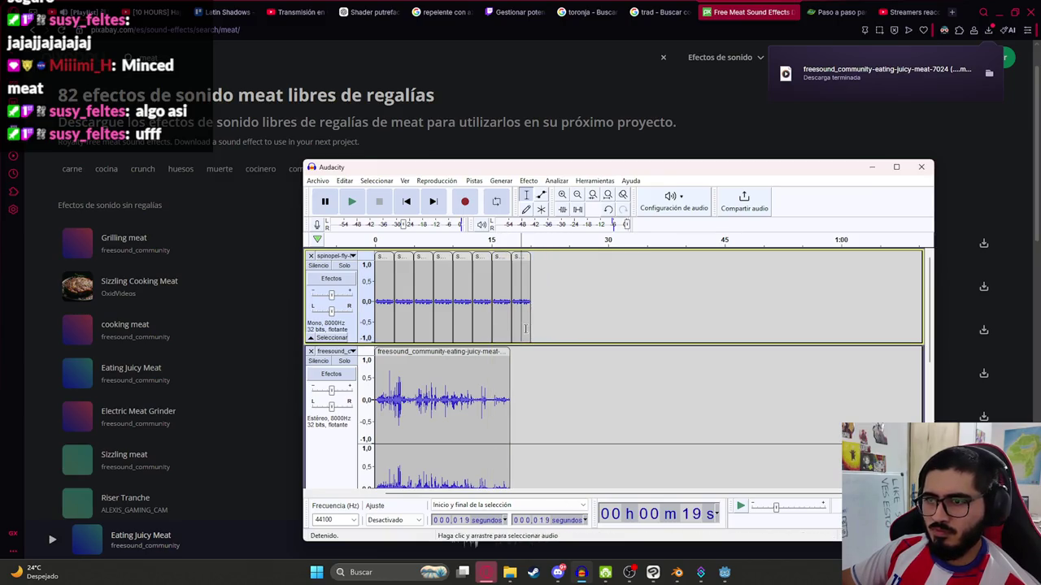
pyautogui.moveTo(552, 320); pyautogui.dragTo(505, 319)
pyautogui.press('Delete')
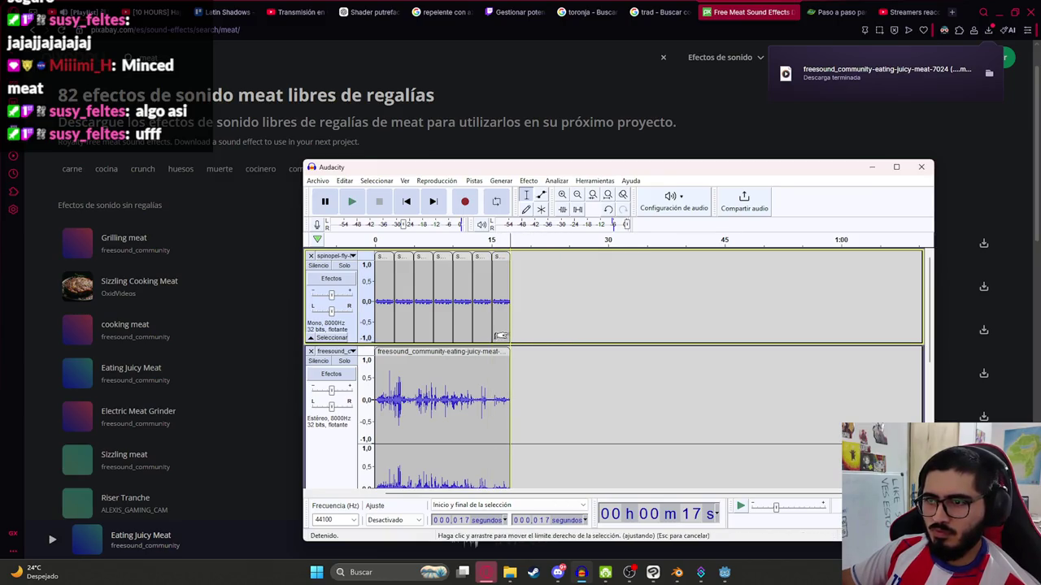
# - Play both tracks together from the start while zooming to check the clip alignment
pyautogui.press('Home')
pyautogui.press('space')
pyautogui.hotkey('ctrl', '1')
pyautogui.hotkey('ctrl', '1')
pyautogui.hotkey('ctrl', '1')
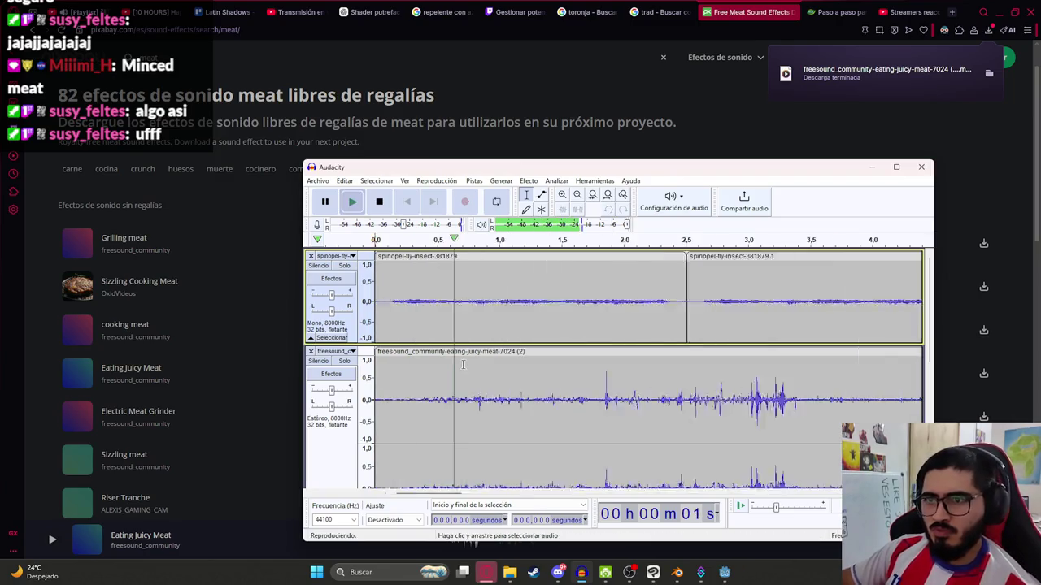
pyautogui.hotkey('ctrl', 'f')
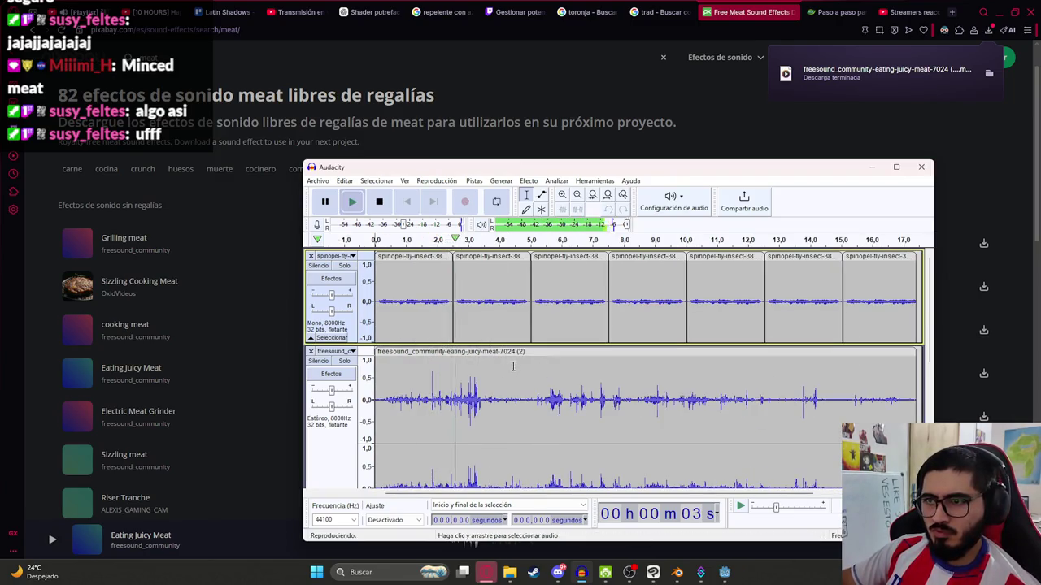
pyautogui.hotkey('ctrl', '3')
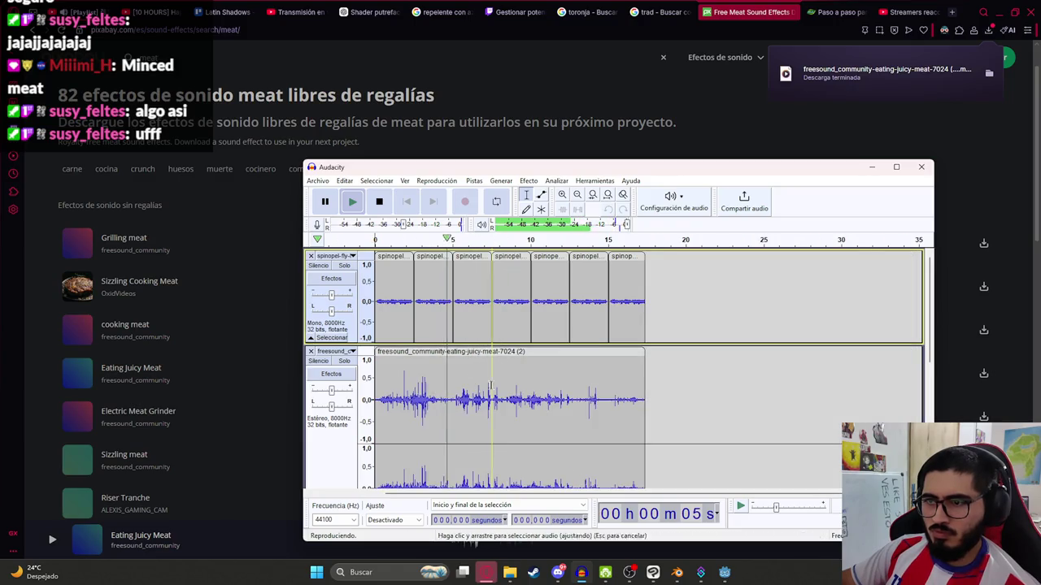
pyautogui.hotkey('ctrl', '1')
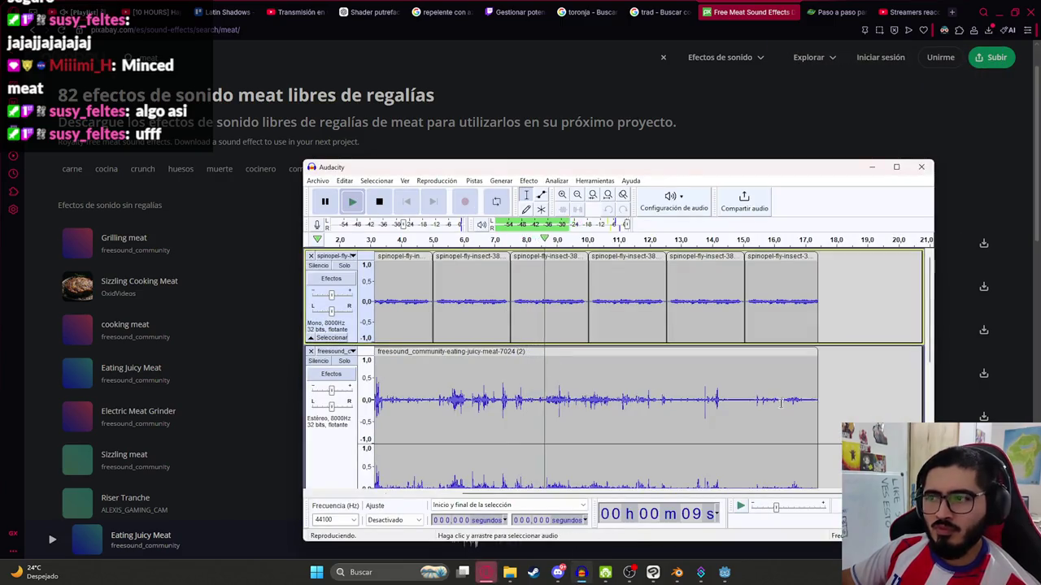
pyautogui.scroll(-2, 860, 369)
pyautogui.scroll(2, 563, 350)
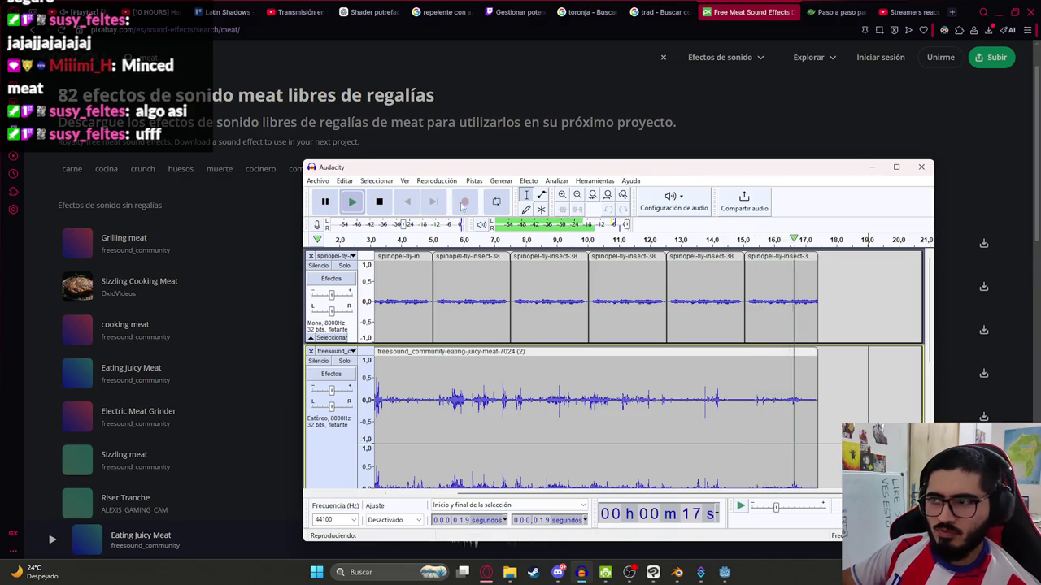
# - Export the two-track mix as a WAV overwriting luison_attack.wav, accepting the stereo mixdown
pyautogui.click(317, 181)
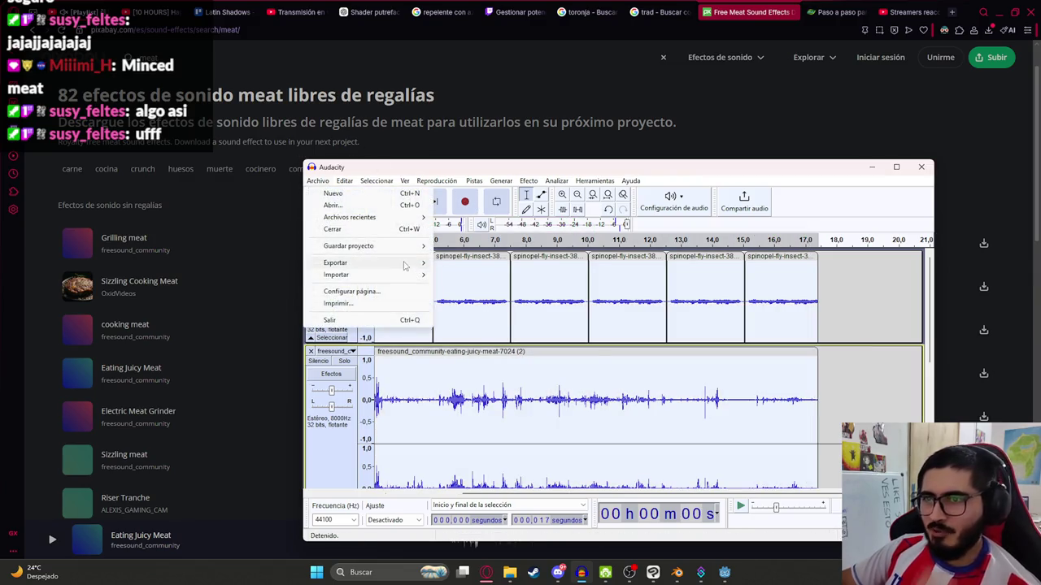
pyautogui.moveTo(382, 263)
pyautogui.click(525, 275)
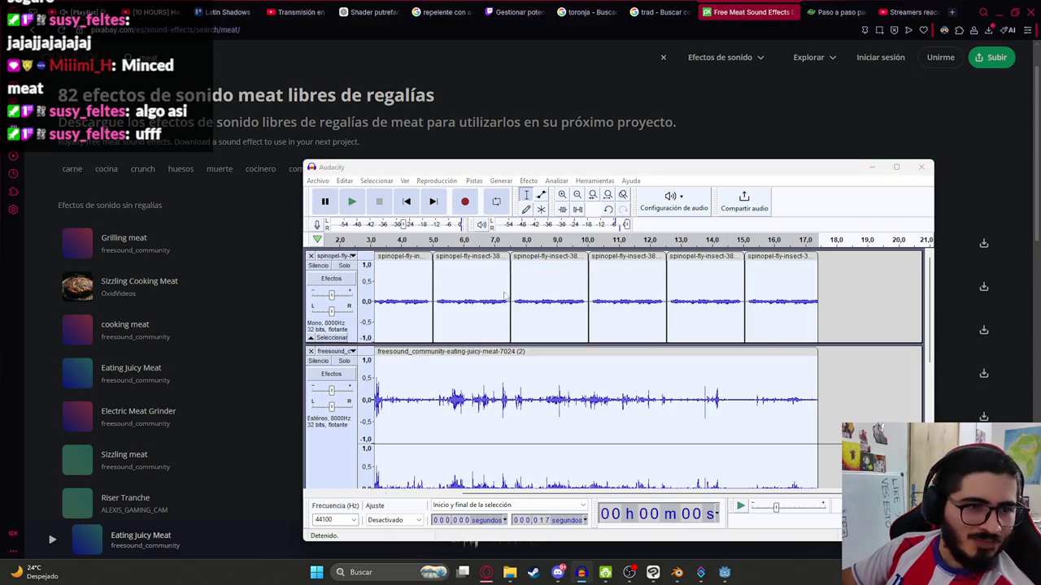
pyautogui.scroll(-4, 477, 334)
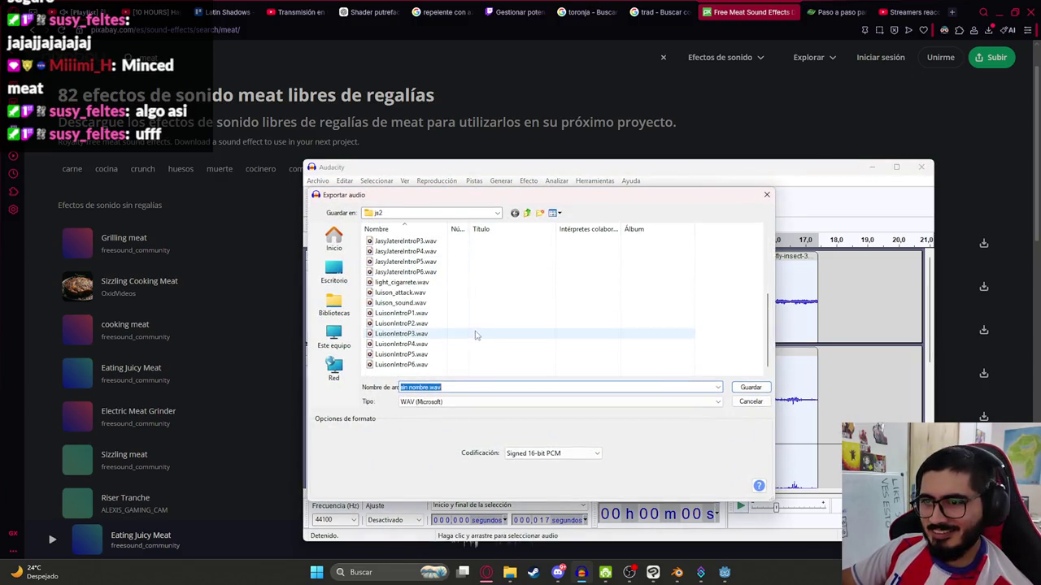
pyautogui.click(419, 294)
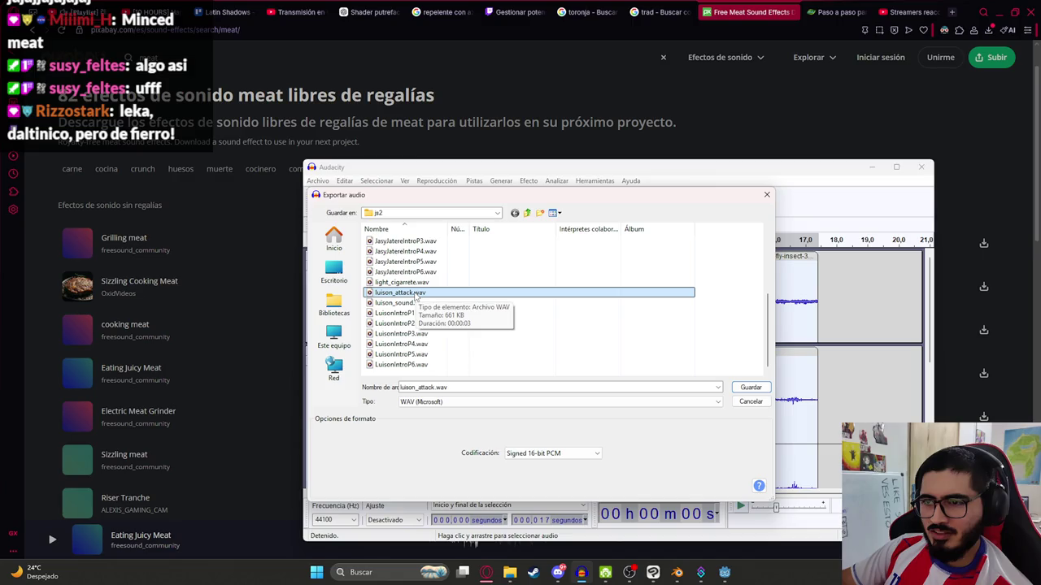
pyautogui.click(749, 387)
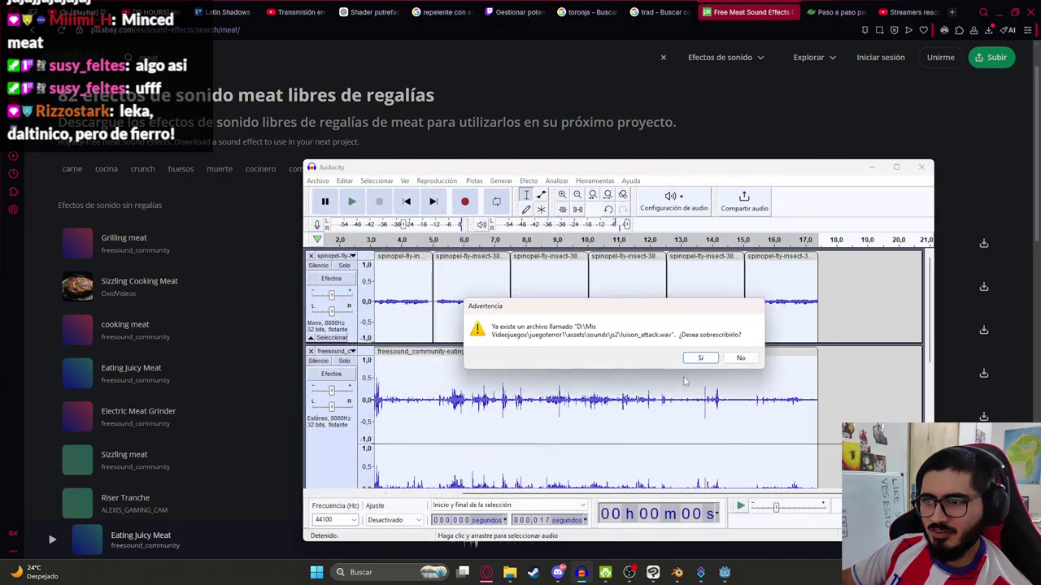
pyautogui.click(702, 359)
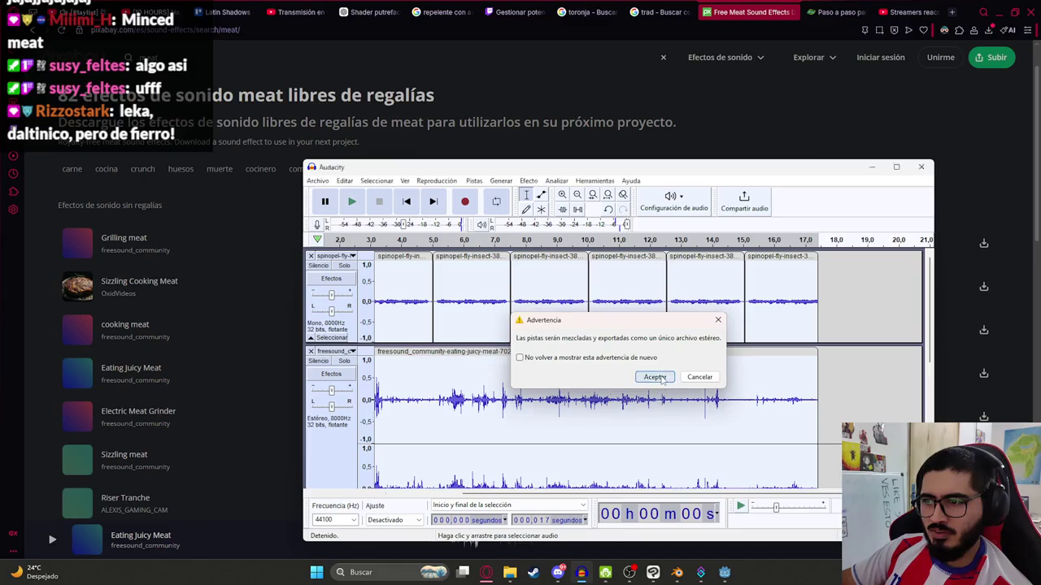
pyautogui.click(655, 378)
pyautogui.click(724, 572)
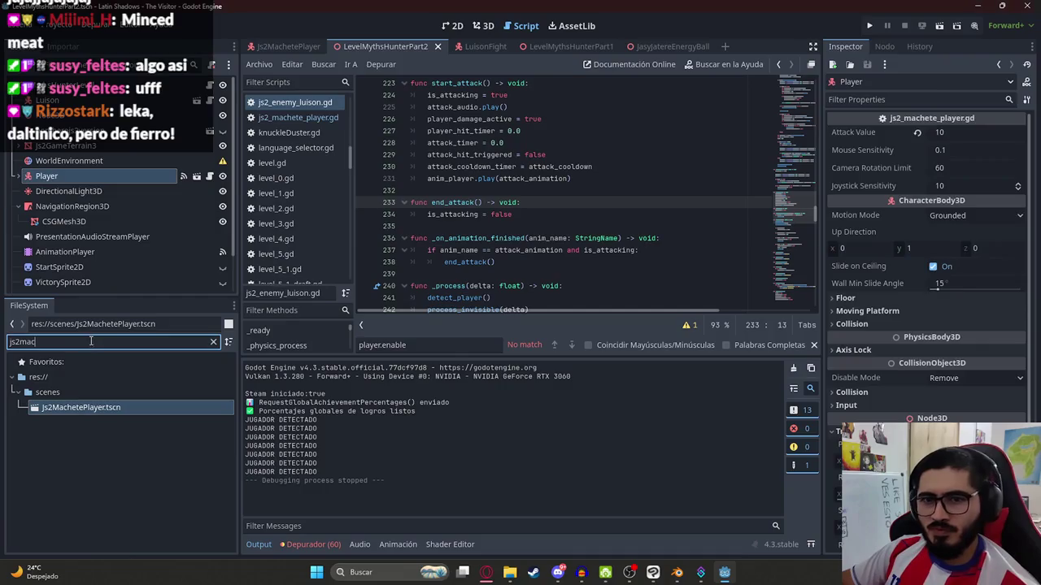
# - Filter the FileSystem for 'luison_at' and show luison_attack.wav's import settings with the 17.42 s sound
pyautogui.write('luis')
pyautogui.scroll(-3, 129, 493)
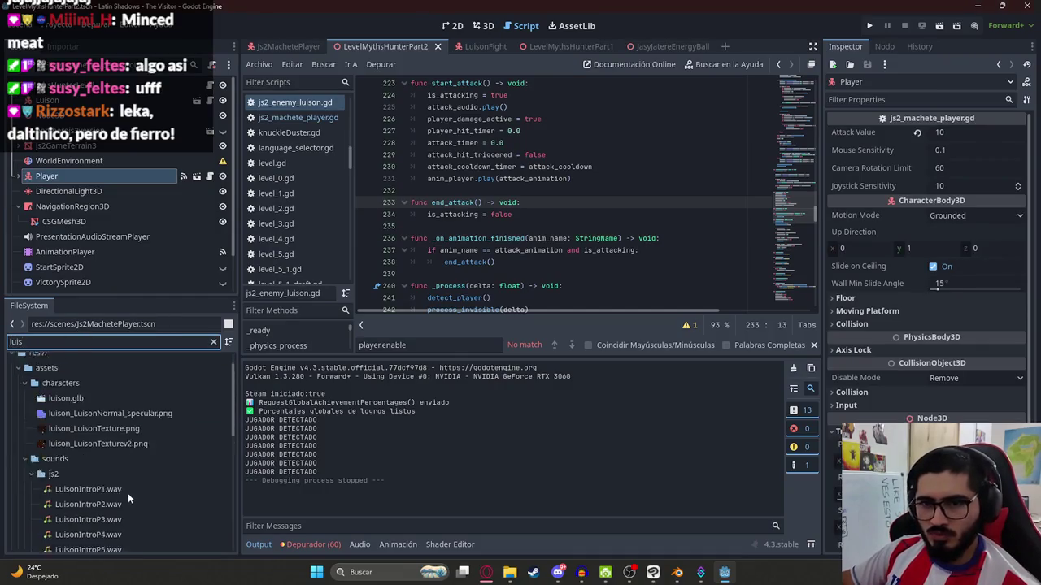
pyautogui.write('on_')
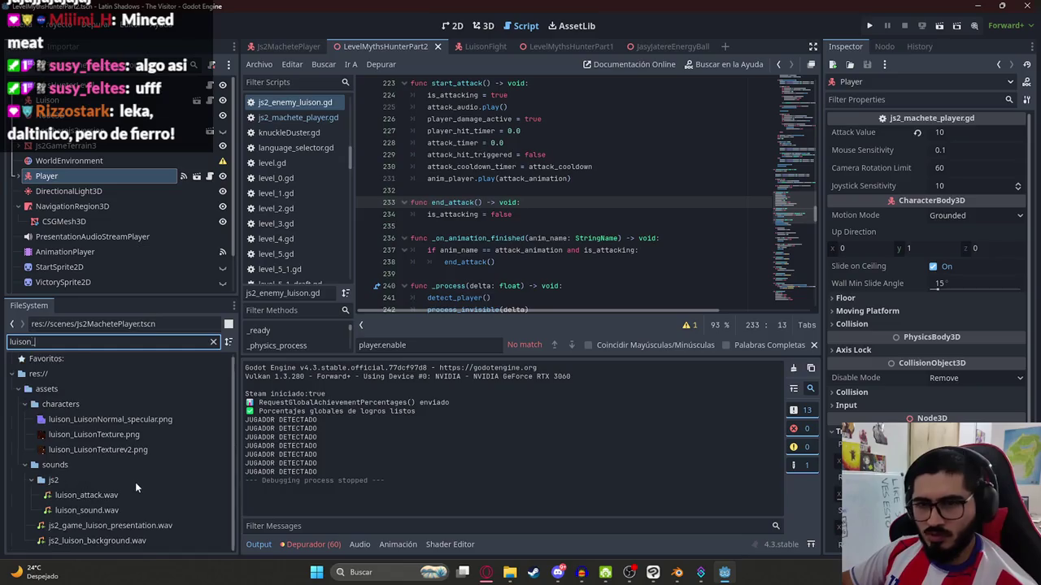
pyautogui.write('at')
pyautogui.press('Down')
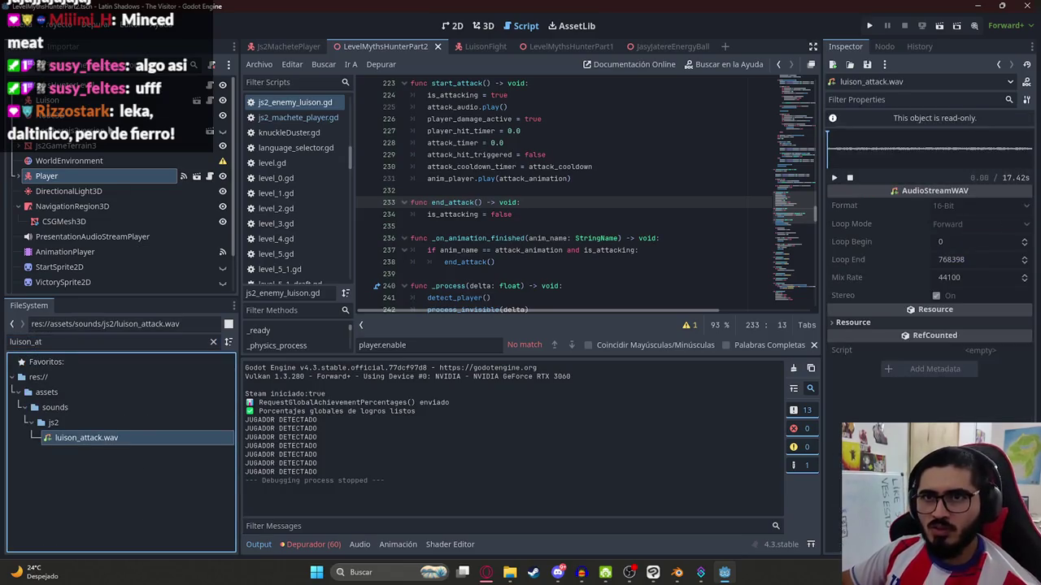
pyautogui.click(62, 47)
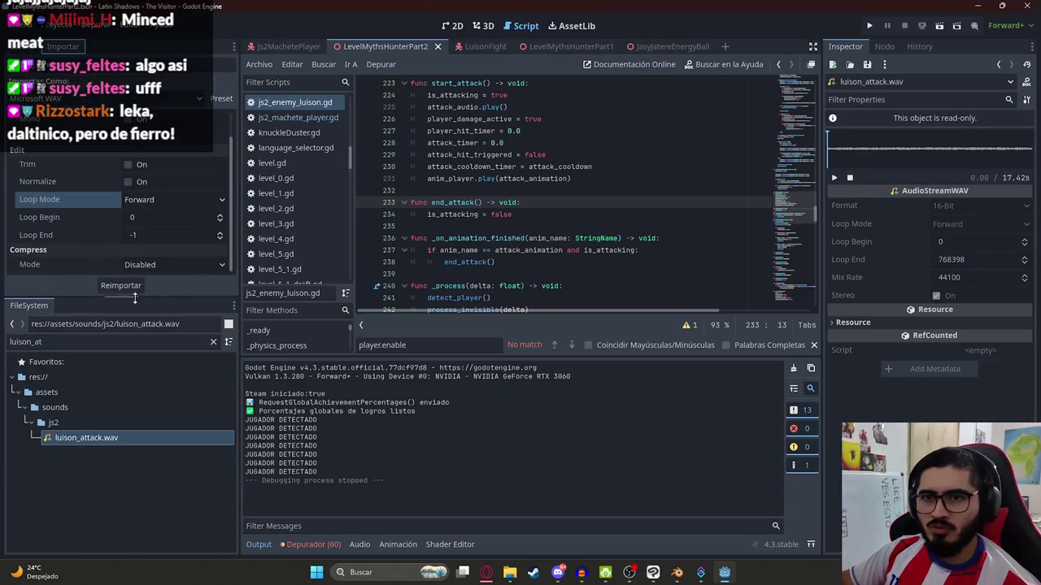
# - Pick an option from the script tab's context menu and inspect line 237's attack_animation check
pyautogui.rightClick(379, 46)
pyautogui.click(486, 158)
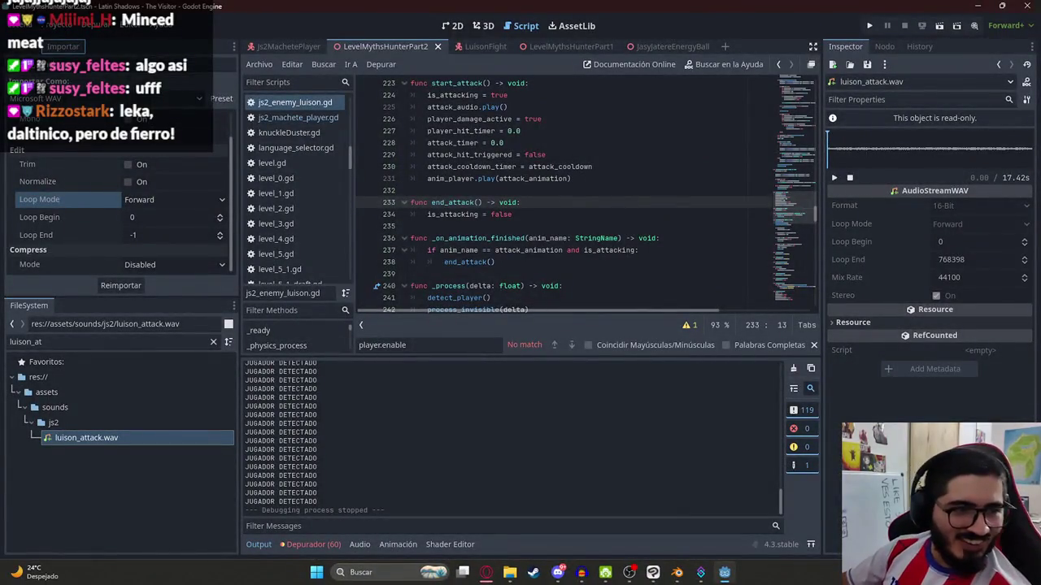
pyautogui.click(561, 251)
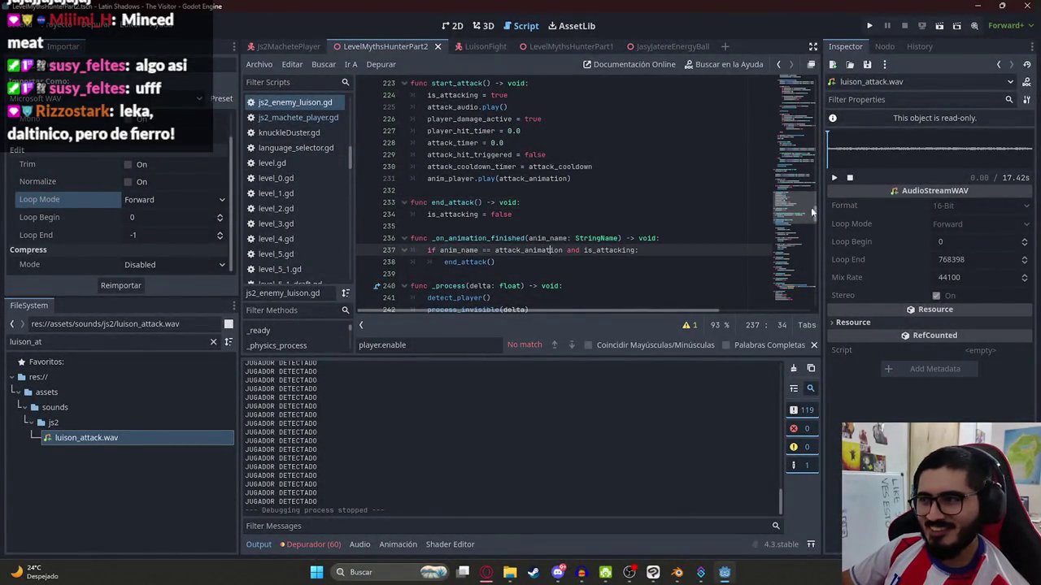
pyautogui.click(37, 49)
# - Show the Js2MachetePlayer scene in 2D and select ColorRectLuisonEffect under CanvasLayer
pyautogui.click(286, 46)
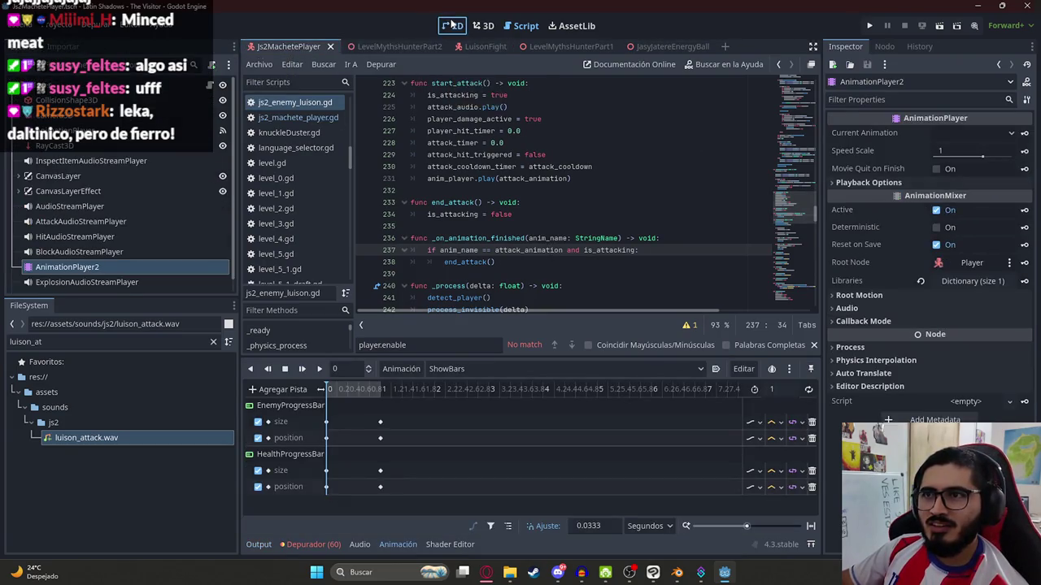
pyautogui.click(451, 25)
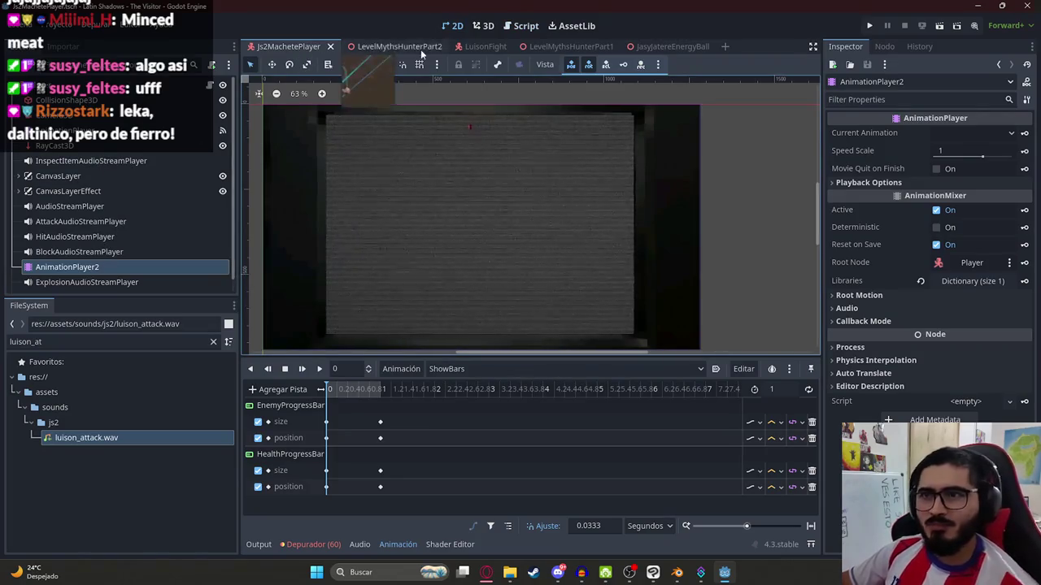
pyautogui.scroll(-1, 98, 176)
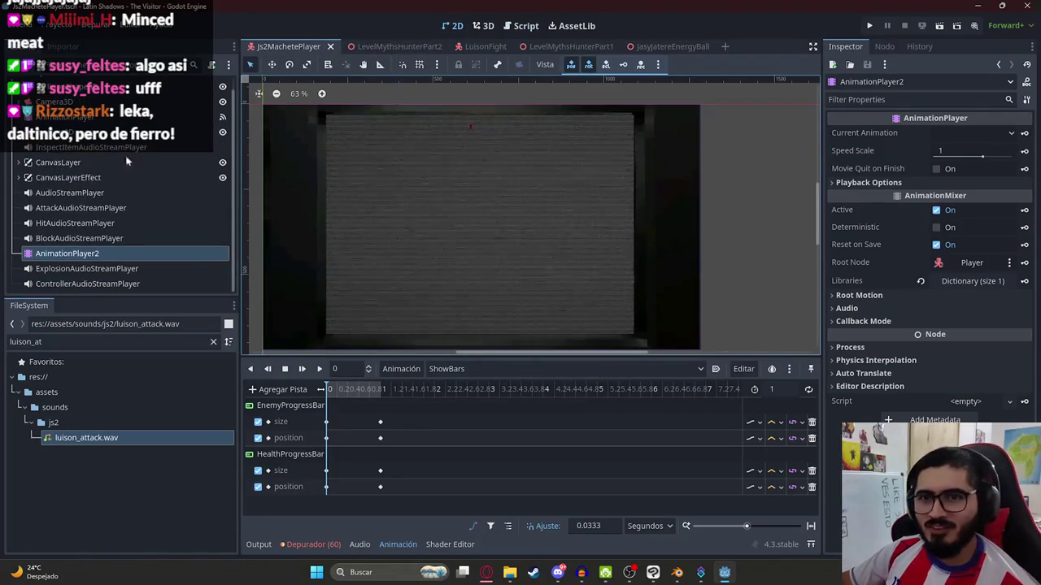
pyautogui.click(19, 163)
pyautogui.scroll(-2, 97, 179)
pyautogui.click(144, 202)
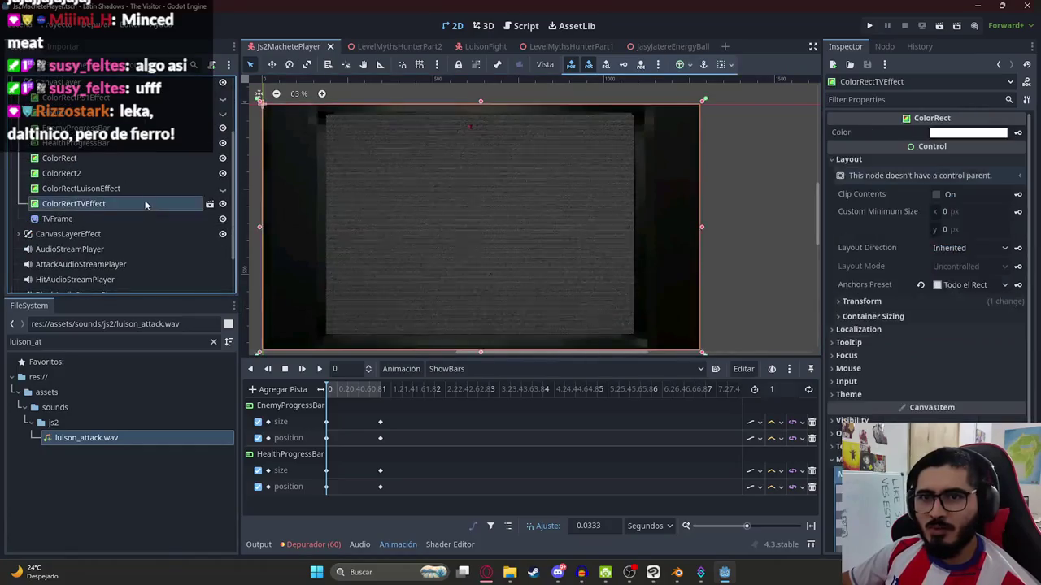
pyautogui.click(178, 189)
# - Open Luison.gdshader from the overlay's Shader resource and select all its code
pyautogui.scroll(-5, 943, 390)
pyautogui.scroll(10, 943, 390)
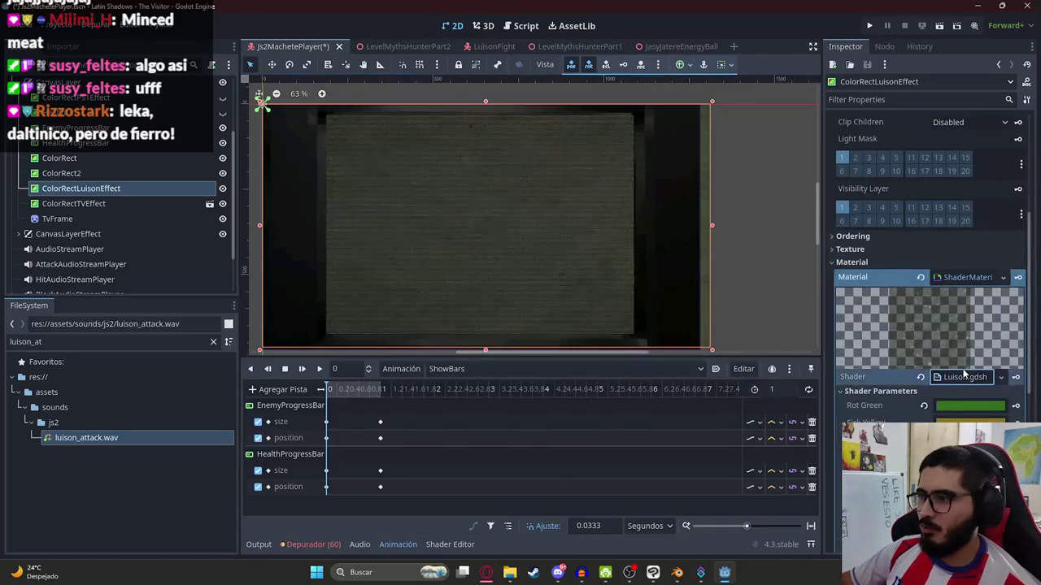
pyautogui.click(965, 377)
pyautogui.click(528, 418)
pyautogui.hotkey('ctrl', 'a')
pyautogui.click(486, 572)
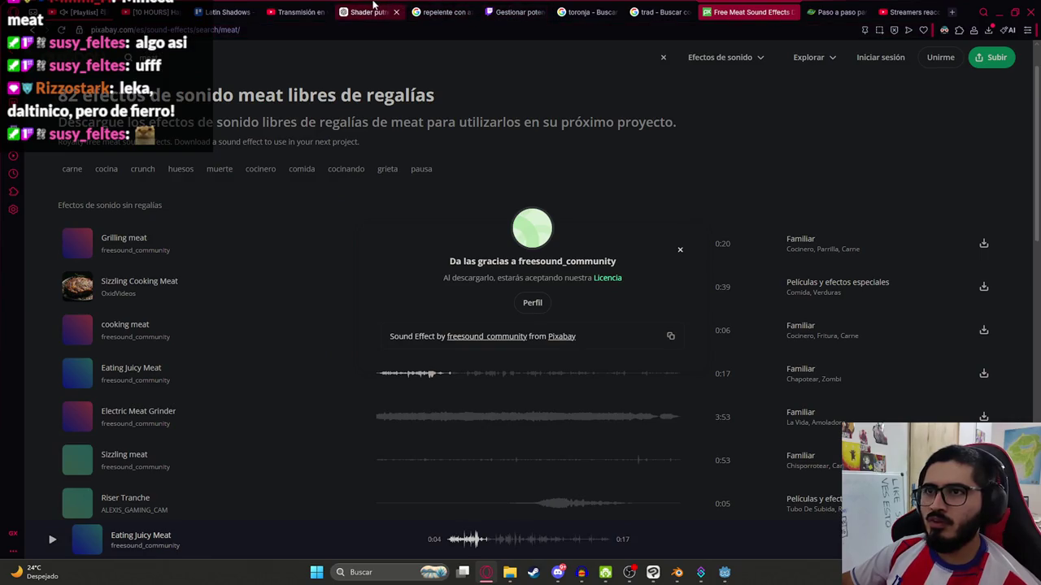
# - Ask ChatGPT 'Que tan dificil es implementar a este shader unas moscas' with the shader code pasted below
pyautogui.click(370, 12)
pyautogui.click(458, 530)
pyautogui.write('Que')
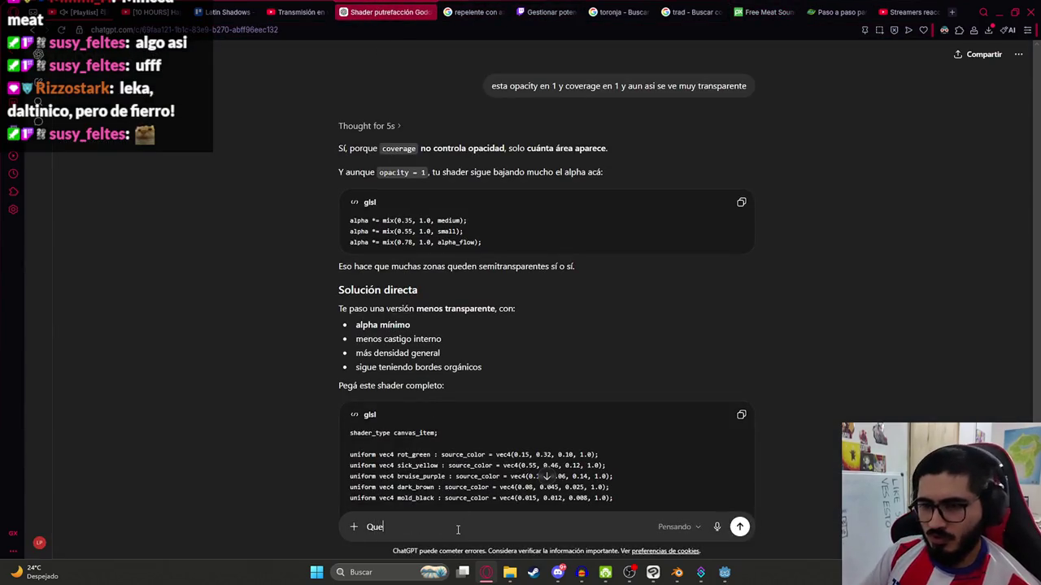
pyautogui.write(' tan dificil es i')
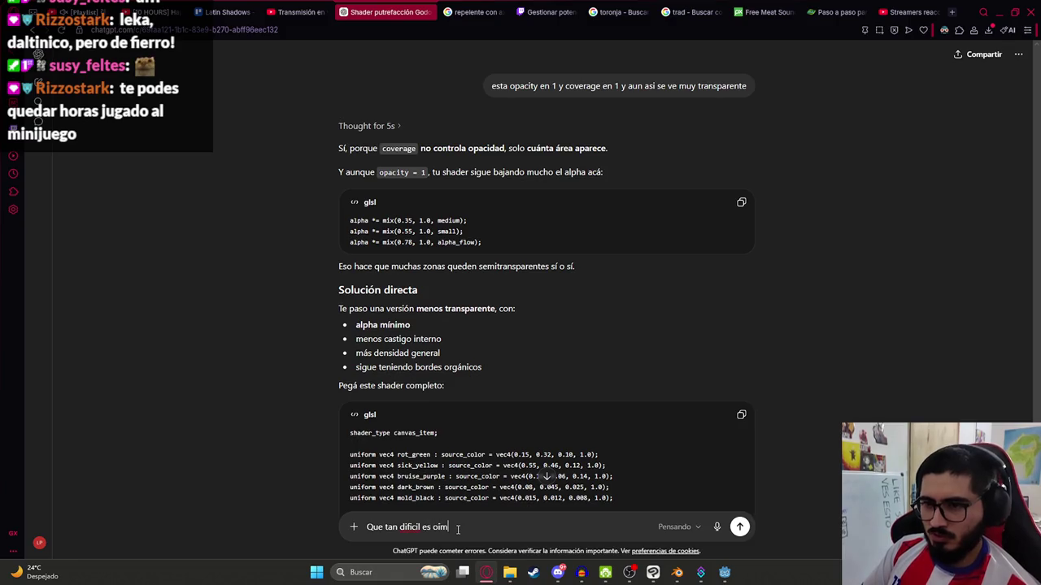
pyautogui.write('mplementar a')
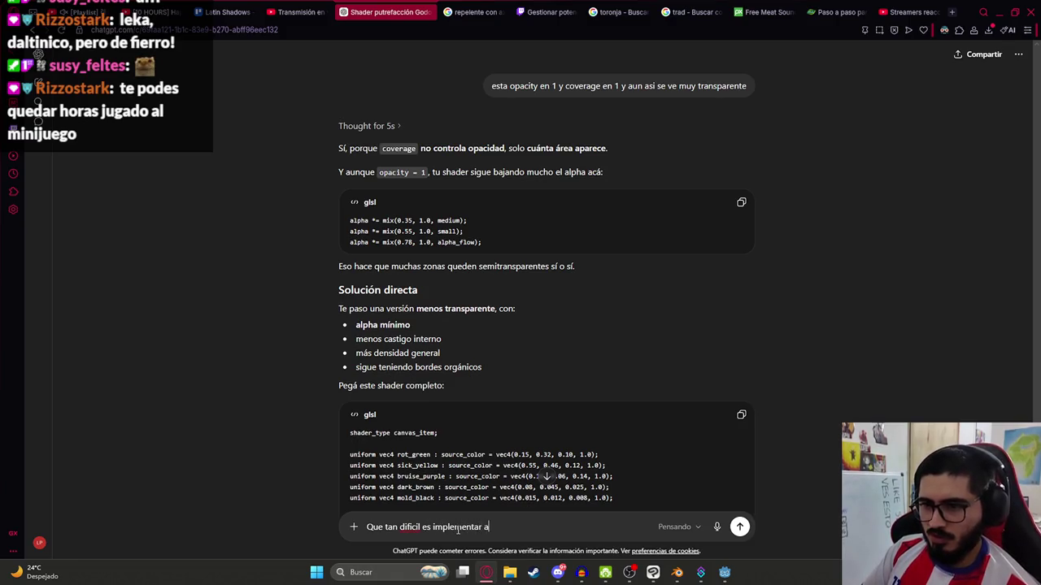
pyautogui.write(' este shader unas moscas')
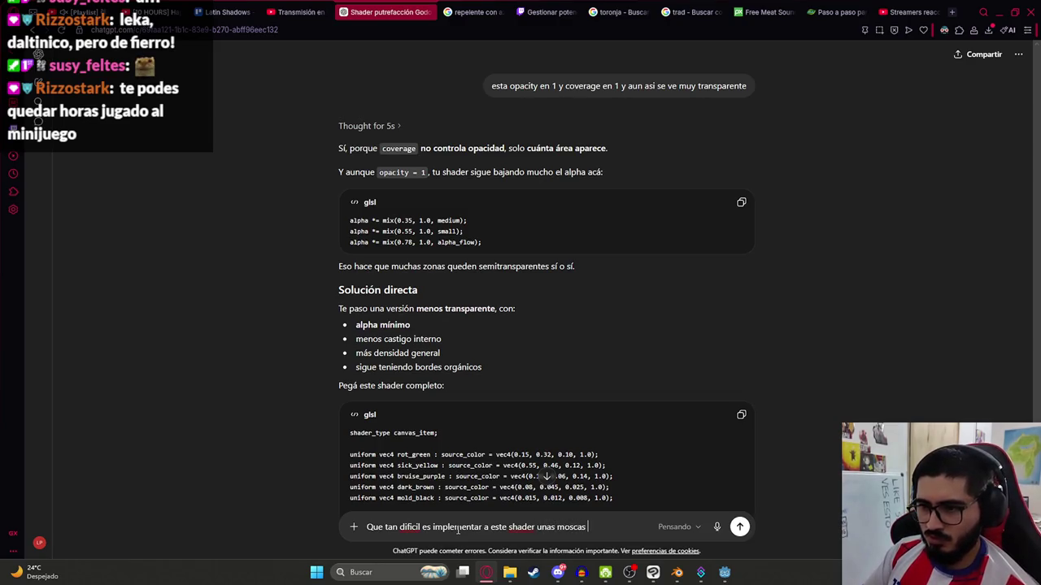
pyautogui.hotkey('shift', 'Return')
pyautogui.hotkey('ctrl', 'v')
pyautogui.press('Return')
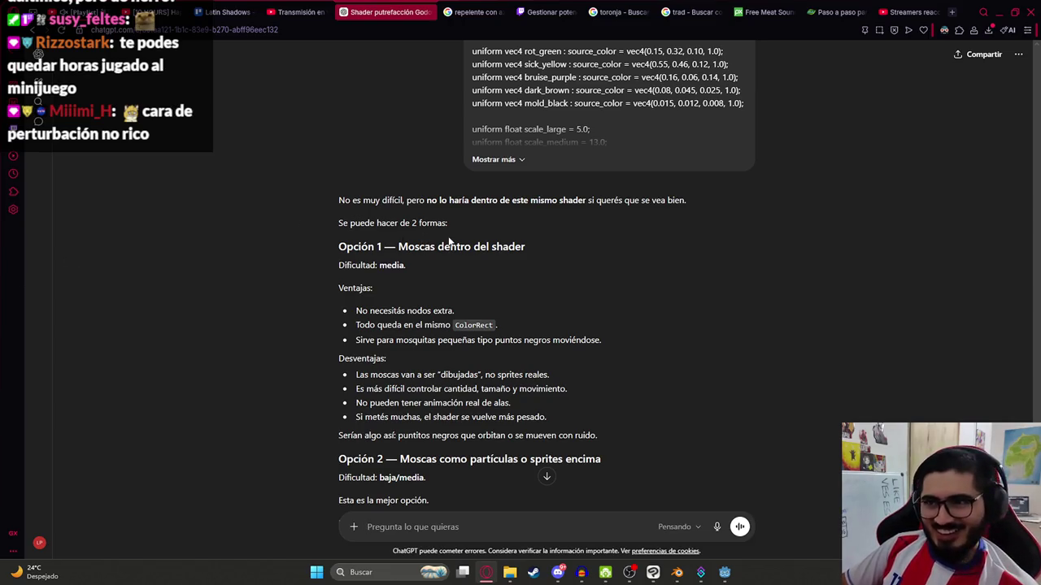
# - Read ChatGPT's Opción 1, highlighting its 'no extra nodes' advantage and its drawn-only flies drawback
pyautogui.moveTo(334, 206); pyautogui.dragTo(687, 202)
pyautogui.click(567, 204)
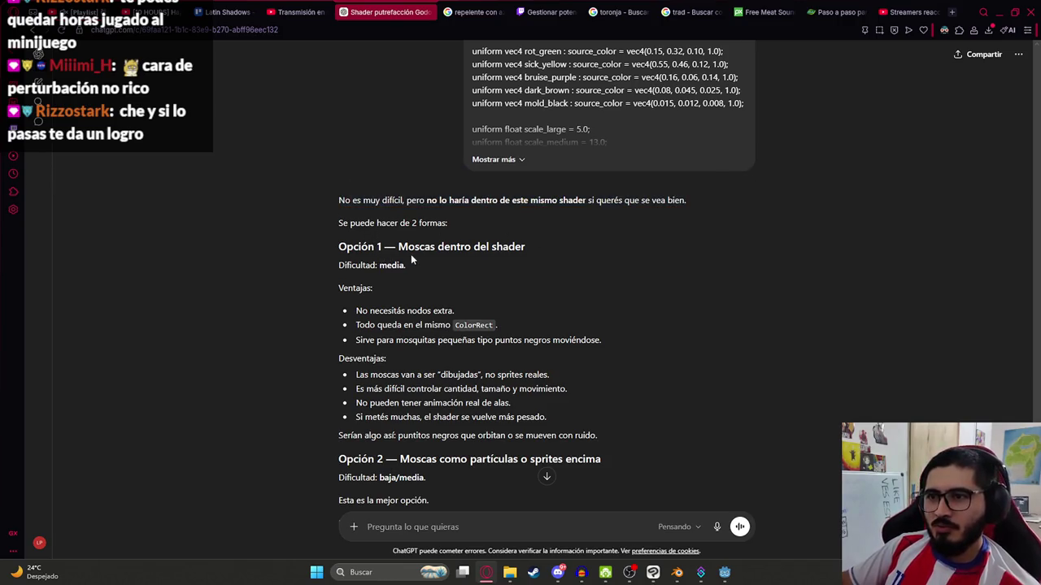
pyautogui.moveTo(410, 254); pyautogui.dragTo(623, 265)
pyautogui.moveTo(370, 315); pyautogui.dragTo(513, 316)
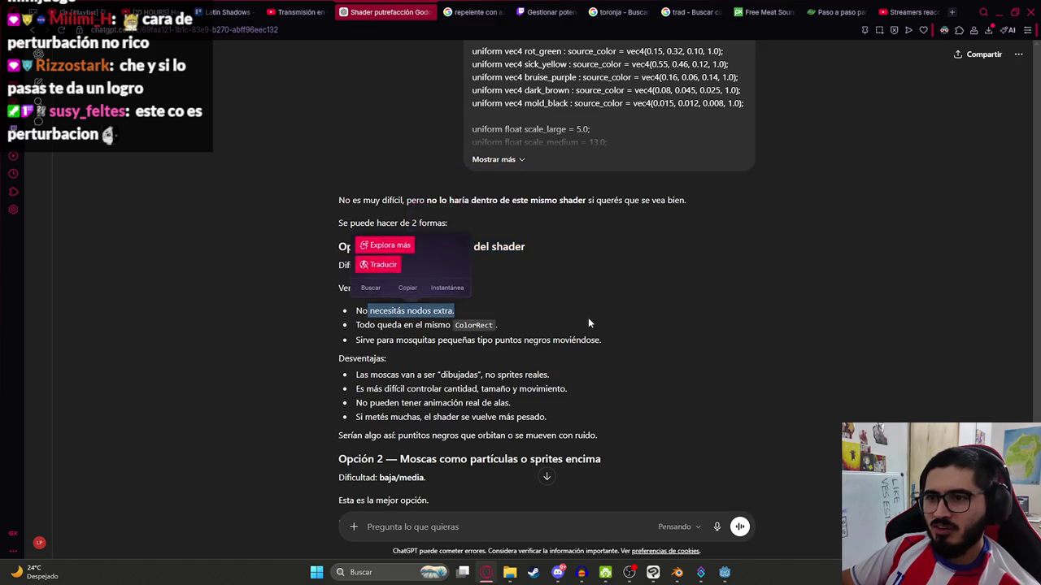
pyautogui.click(588, 319)
pyautogui.scroll(-2, 600, 304)
pyautogui.moveTo(398, 266); pyautogui.dragTo(552, 268)
pyautogui.click(689, 279)
pyautogui.moveTo(389, 281); pyautogui.dragTo(567, 281)
pyautogui.click(693, 278)
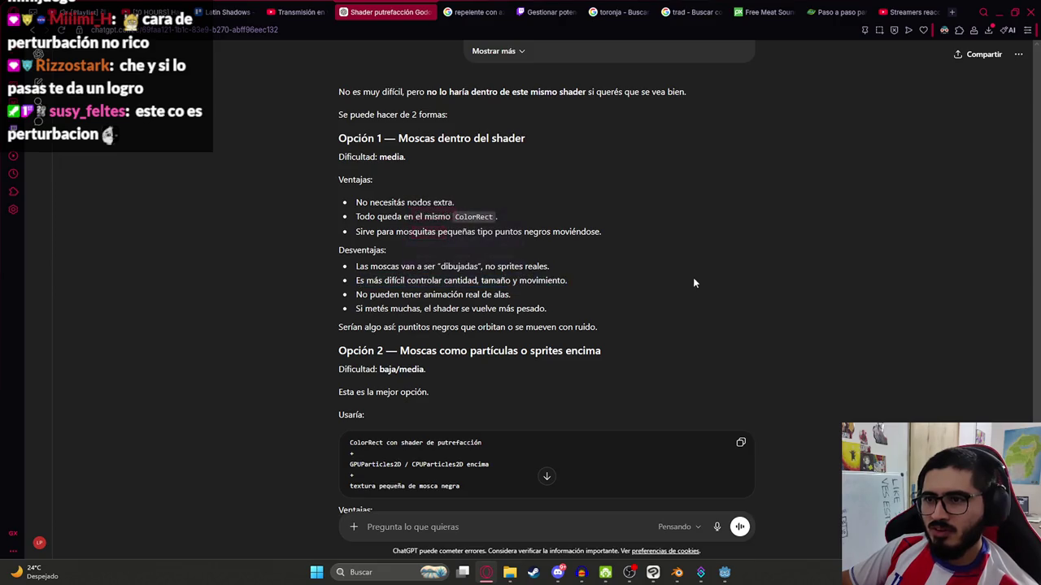
# - Read Opción 2's difficulty rating and the shader's role in the recommendation, then return to Godot
pyautogui.scroll(-3, 569, 244)
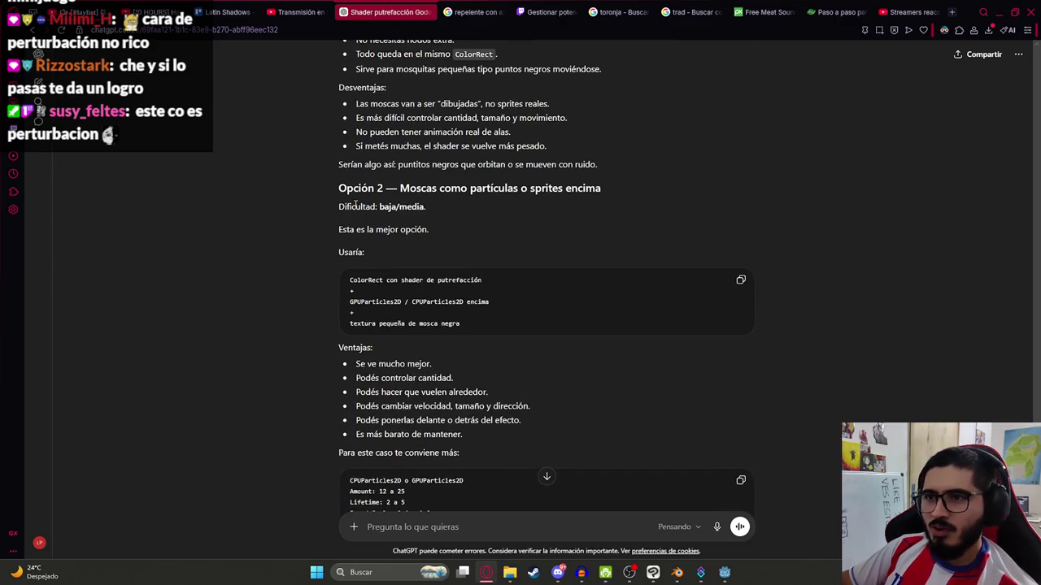
pyautogui.moveTo(336, 210); pyautogui.dragTo(426, 208)
pyautogui.click(431, 275)
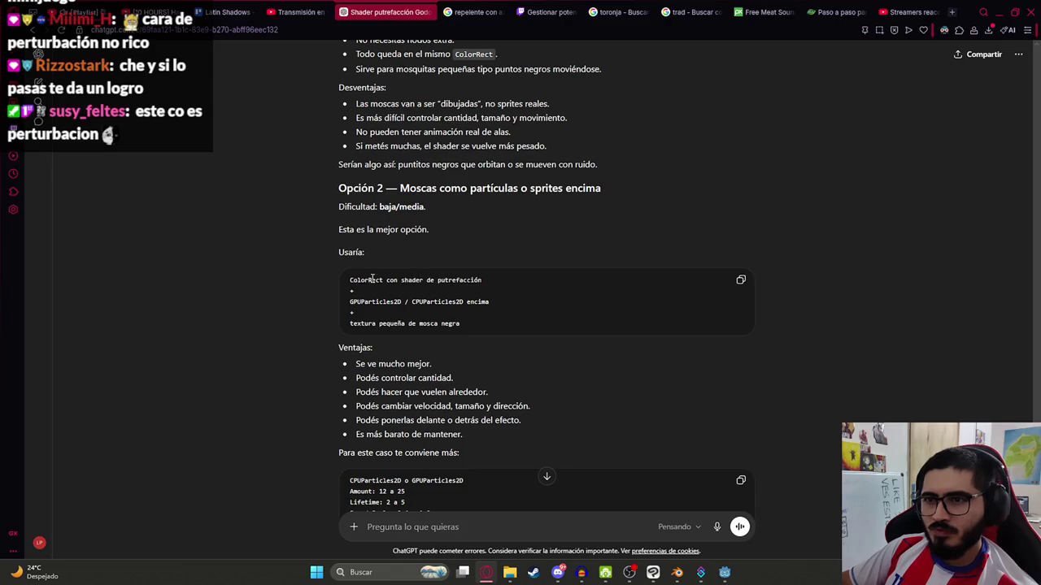
pyautogui.scroll(-3, 371, 279)
pyautogui.scroll(2, 426, 363)
pyautogui.moveTo(421, 136); pyautogui.dragTo(693, 138)
pyautogui.click(693, 137)
pyautogui.scroll(-3, 580, 236)
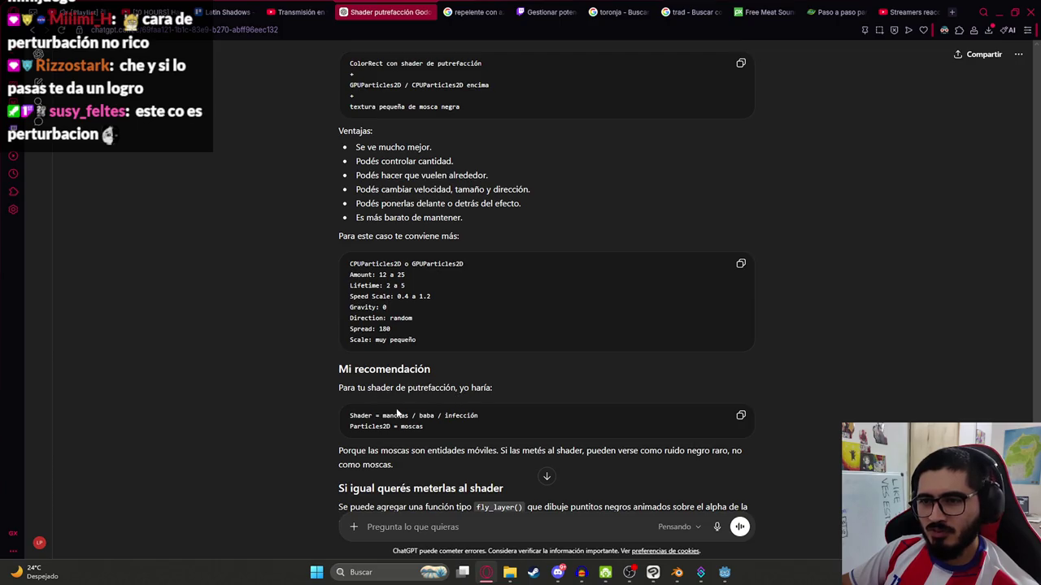
pyautogui.moveTo(375, 416)
pyautogui.mouseDown()
pyautogui.moveTo(448, 416)
pyautogui.moveTo(417, 426)
pyautogui.moveTo(272, 428)
pyautogui.mouseUp()
pyautogui.click(271, 422)
pyautogui.scroll(-3, 271, 420)
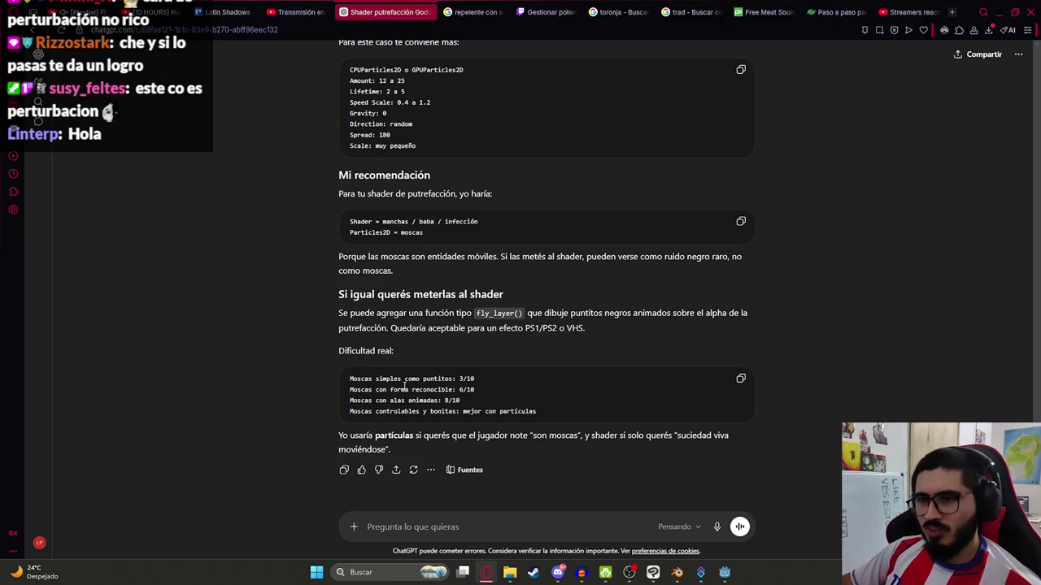
pyautogui.hotkey('alt', 'Tab')
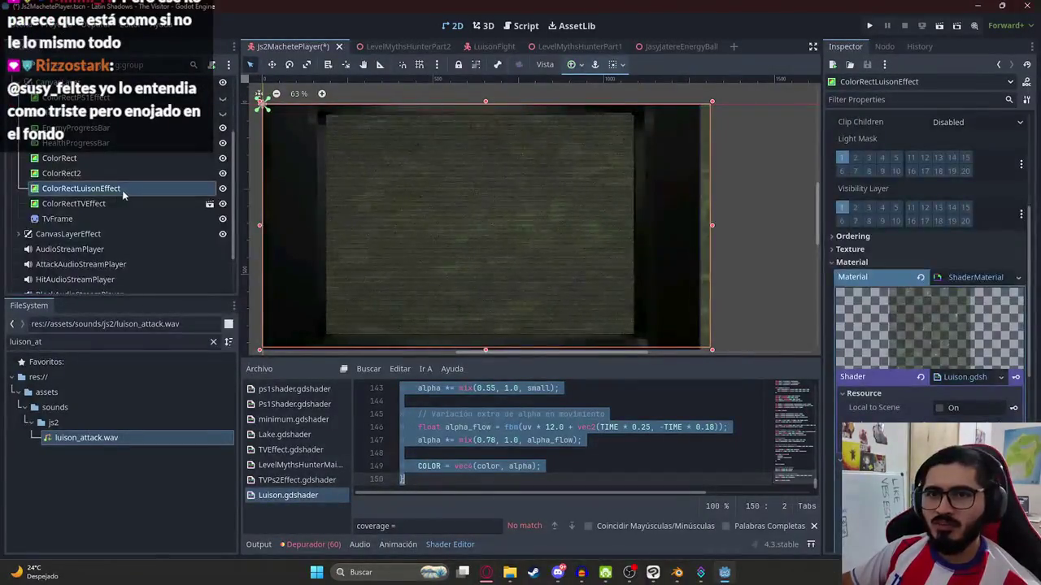
# - Add a CPUParticles2D node to the scene tree by searching 'particles2'
pyautogui.rightClick(82, 181)
pyautogui.click(113, 201)
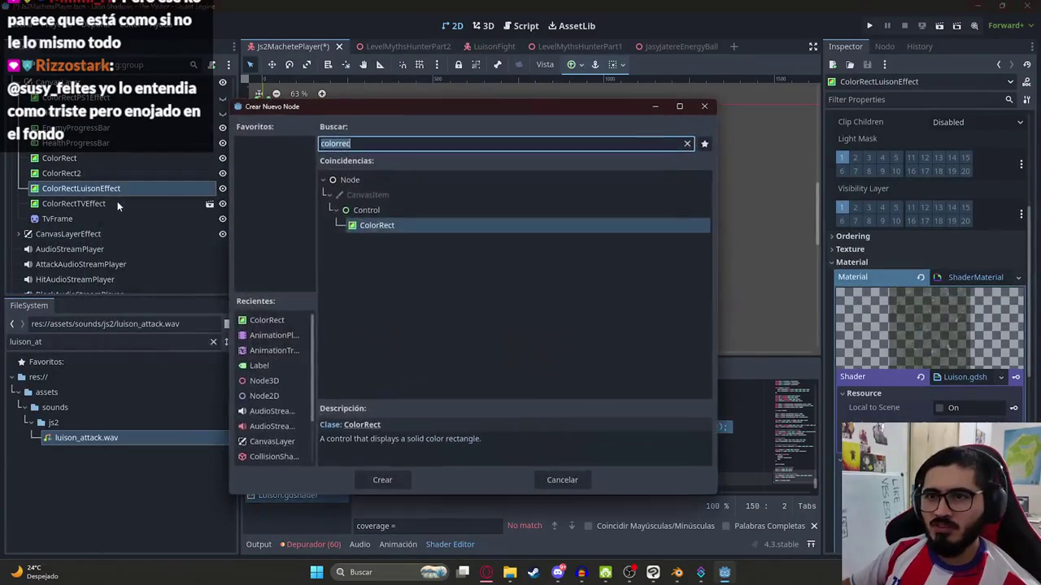
pyautogui.write('particle')
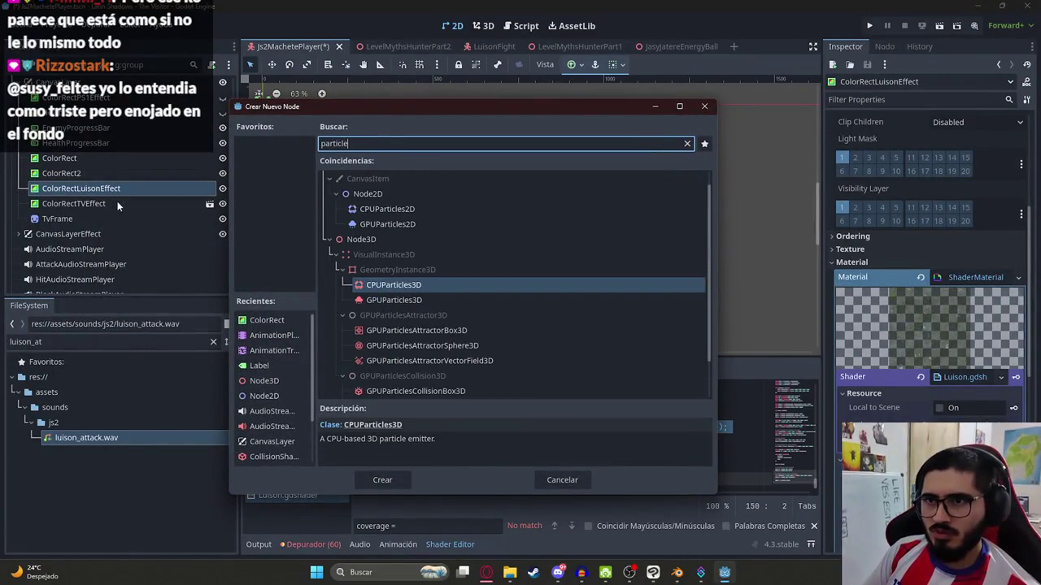
pyautogui.write('s2')
pyautogui.press('Return')
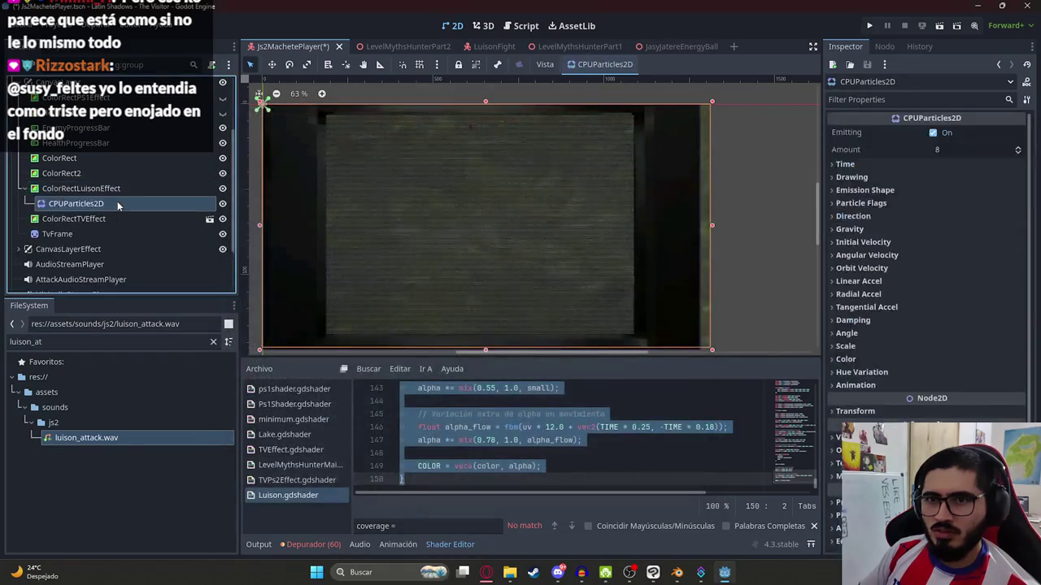
# - Add a GPUParticles2D child node under ColorRectLuisonEffect
pyautogui.rightClick(114, 189)
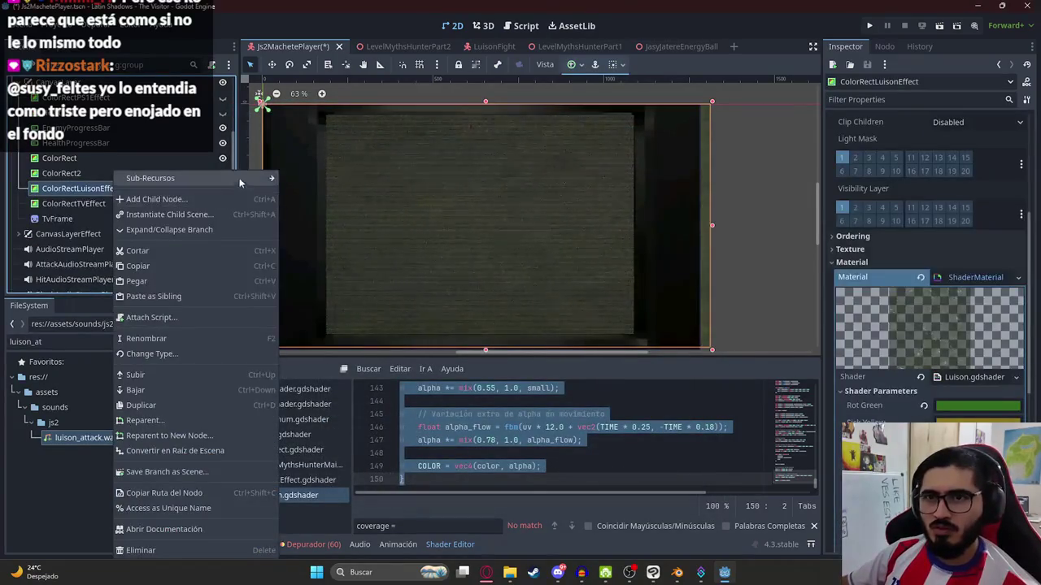
pyautogui.click(236, 197)
pyautogui.write('particles')
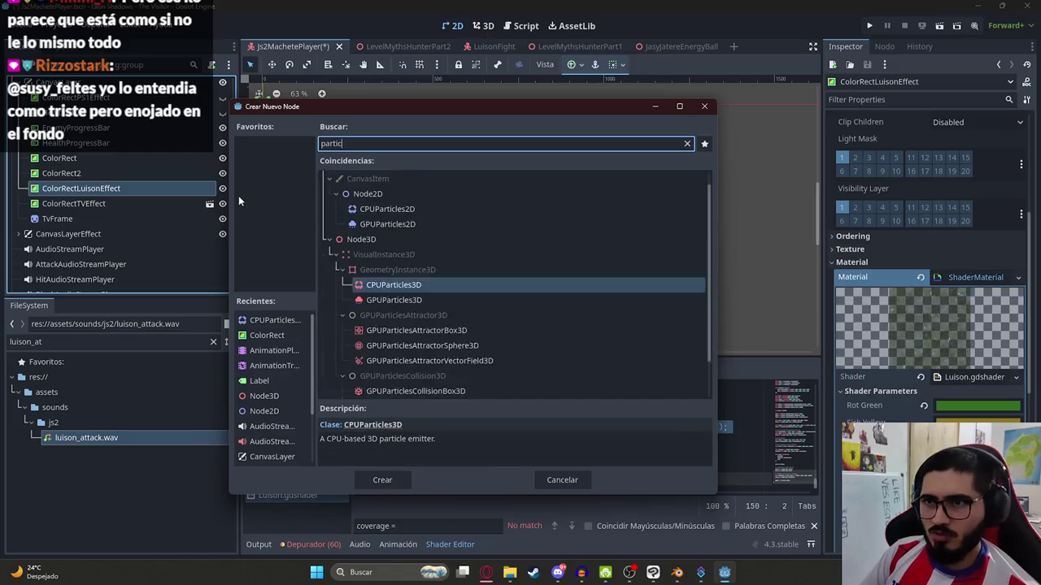
pyautogui.press('Down')
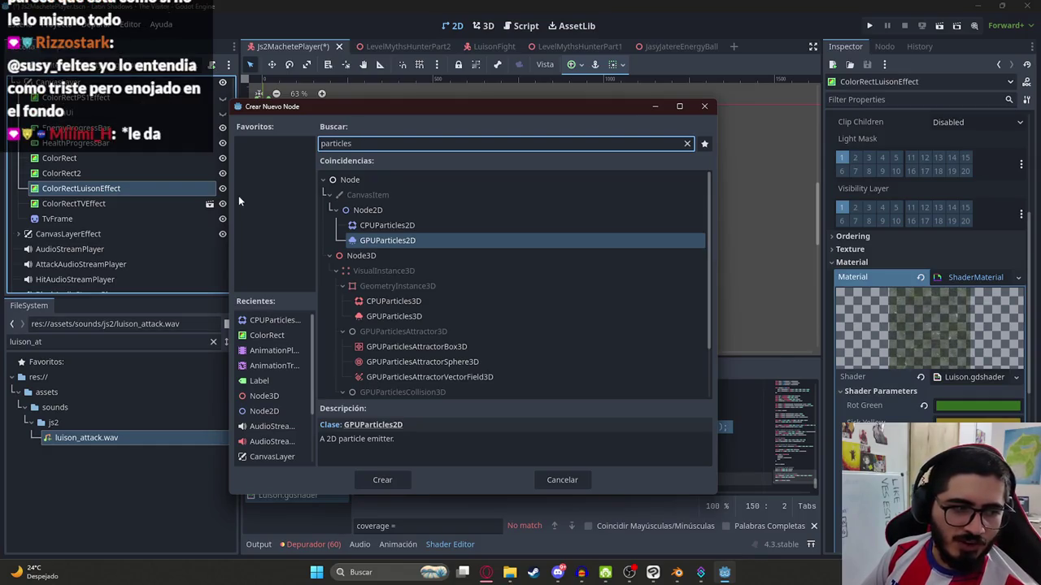
pyautogui.press('Return')
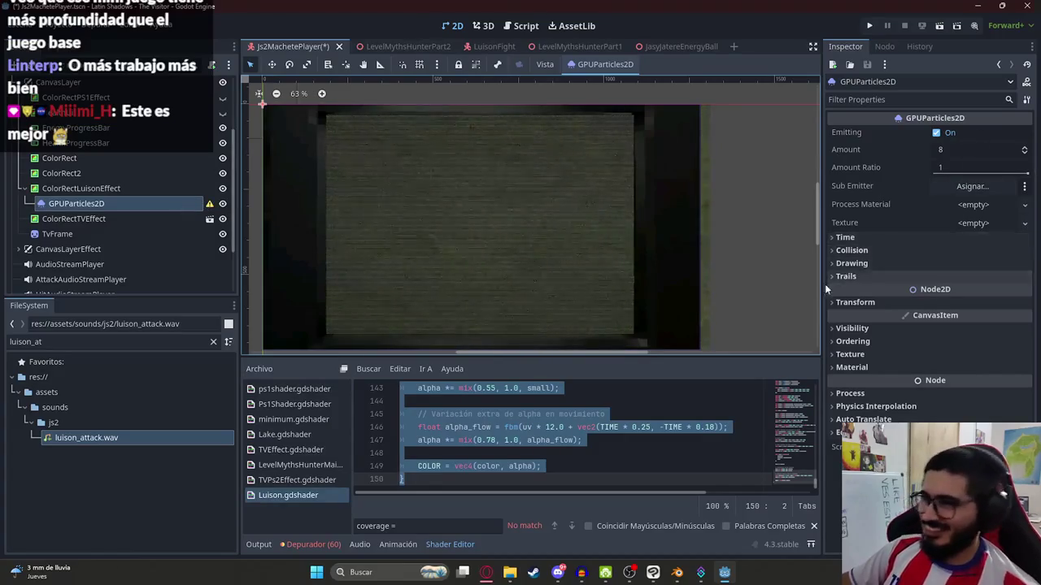
# - Locate Js2MachetePlayer.tscn in the FileSystem dock and show it in the system file explorer
pyautogui.hotkey('alt', 'Tab')
pyautogui.hotkey('alt', 'Tab')
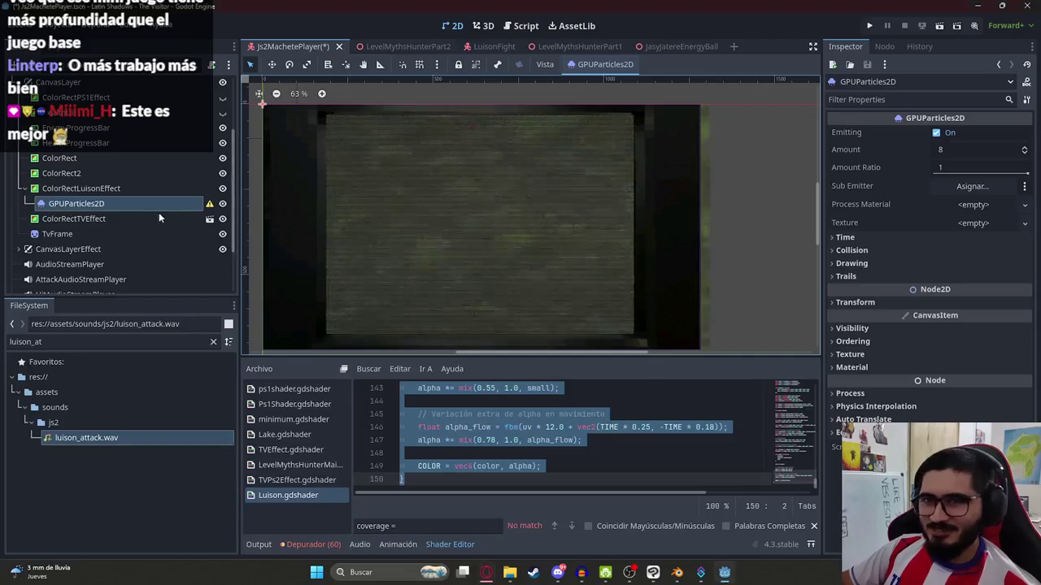
pyautogui.rightClick(151, 203)
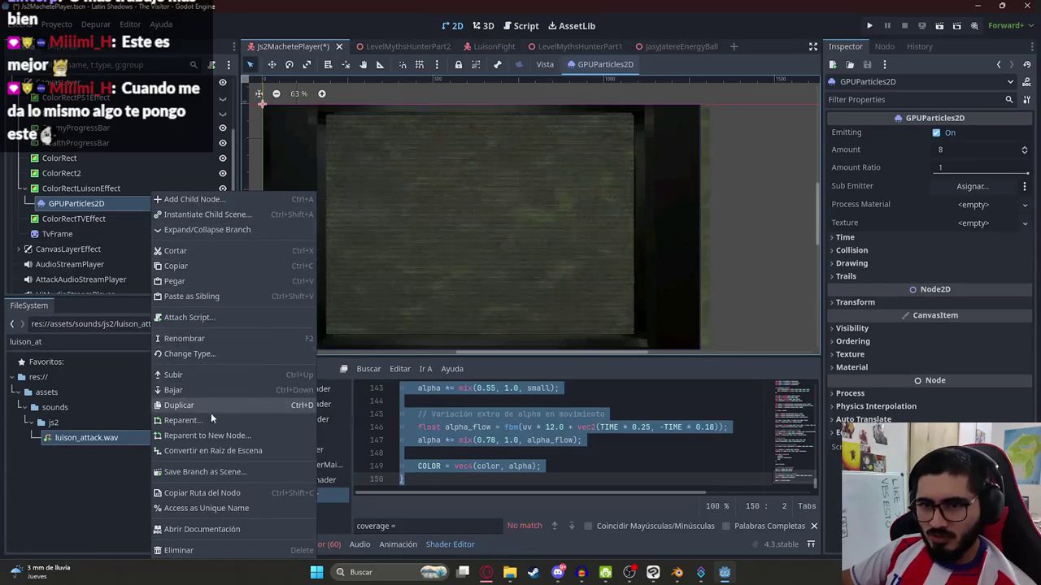
pyautogui.click(77, 436)
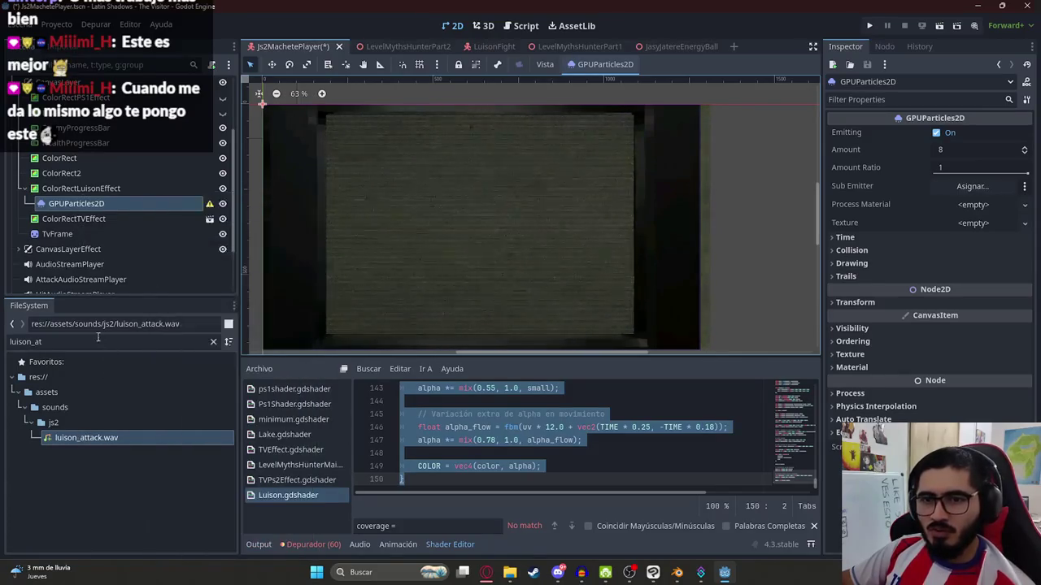
pyautogui.click(213, 342)
pyautogui.rightClick(290, 50)
pyautogui.click(352, 125)
pyautogui.rightClick(122, 543)
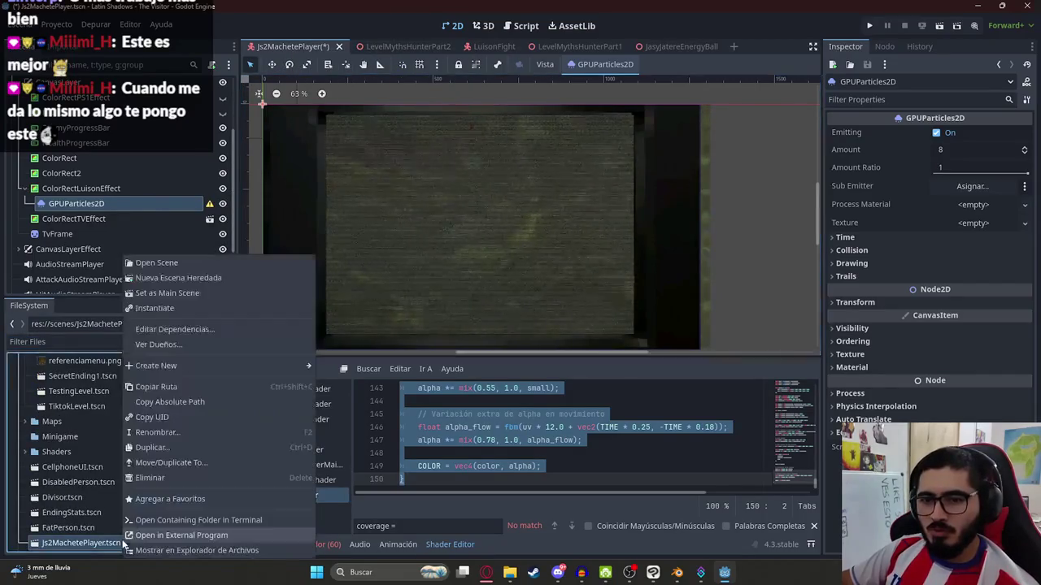
pyautogui.click(171, 551)
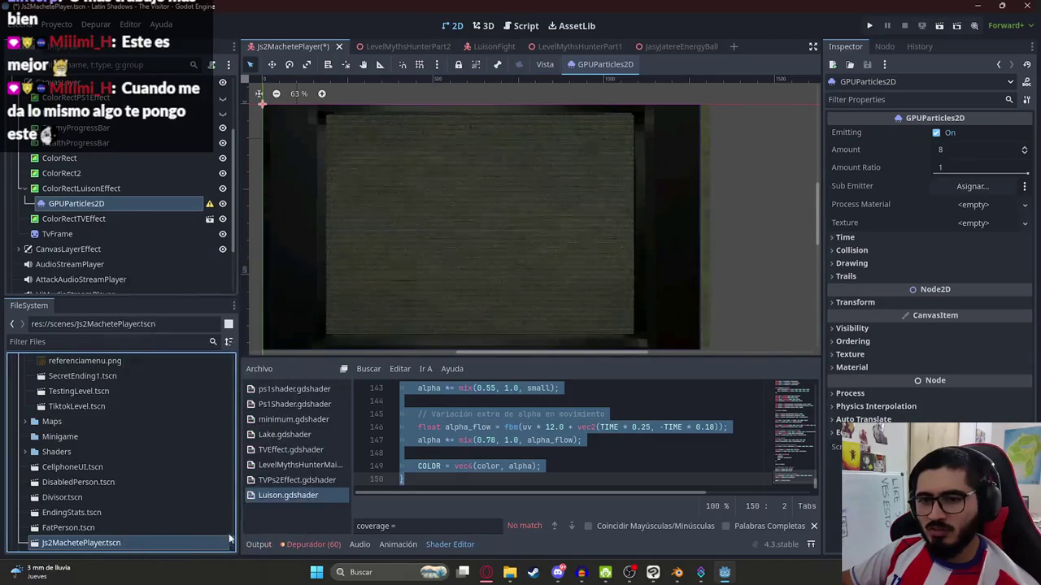
pyautogui.press('super')
# - Launch Sublime Text, clear its open file, and open Js2MachetePlayer.tscn
pyautogui.write('sub')
pyautogui.press('Return')
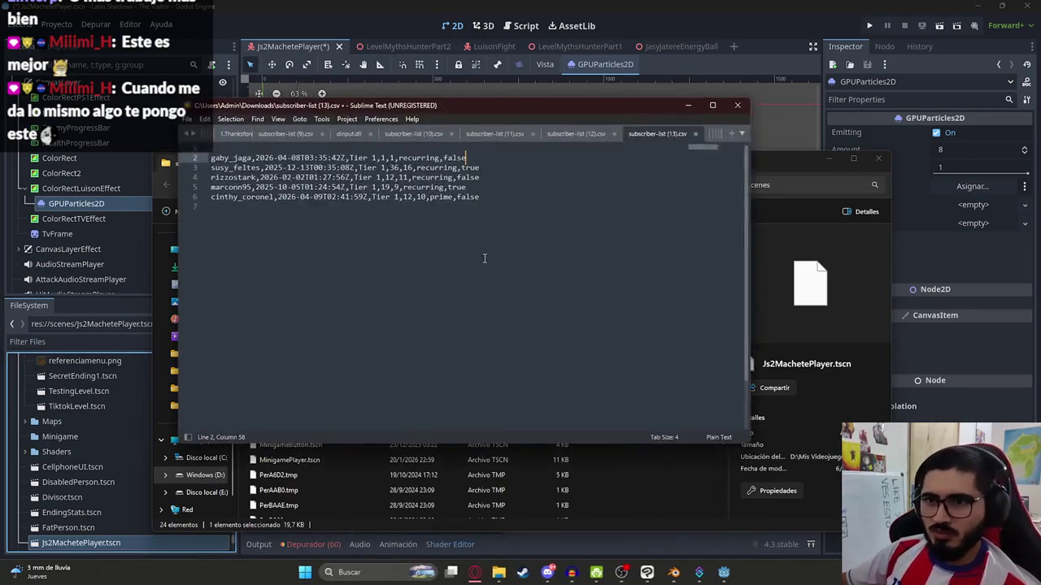
pyautogui.moveTo(460, 106); pyautogui.dragTo(732, 159)
pyautogui.hotkey('ctrl', 'a')
pyautogui.hotkey('ctrl', 'x')
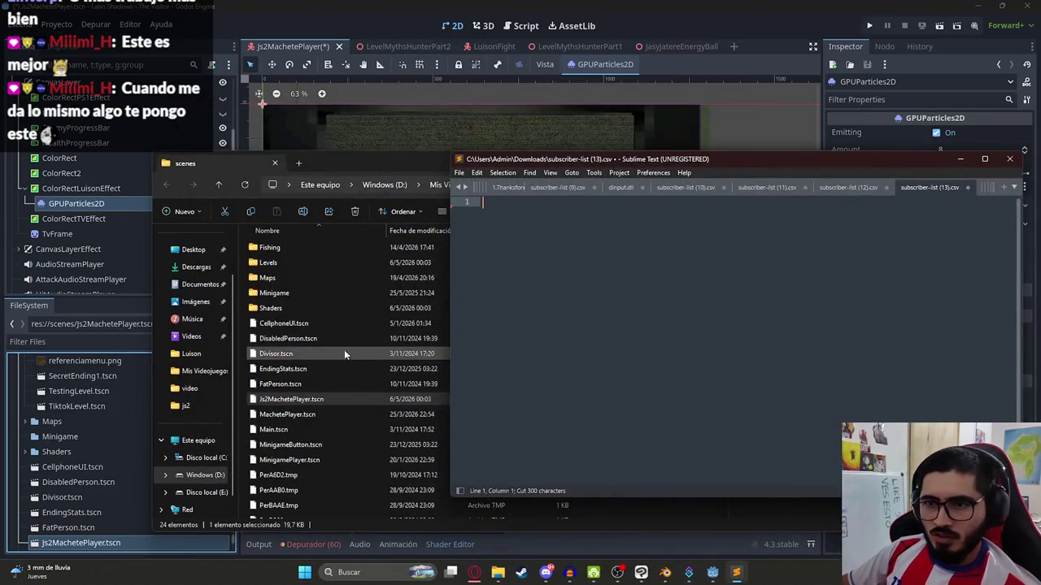
pyautogui.click(823, 352)
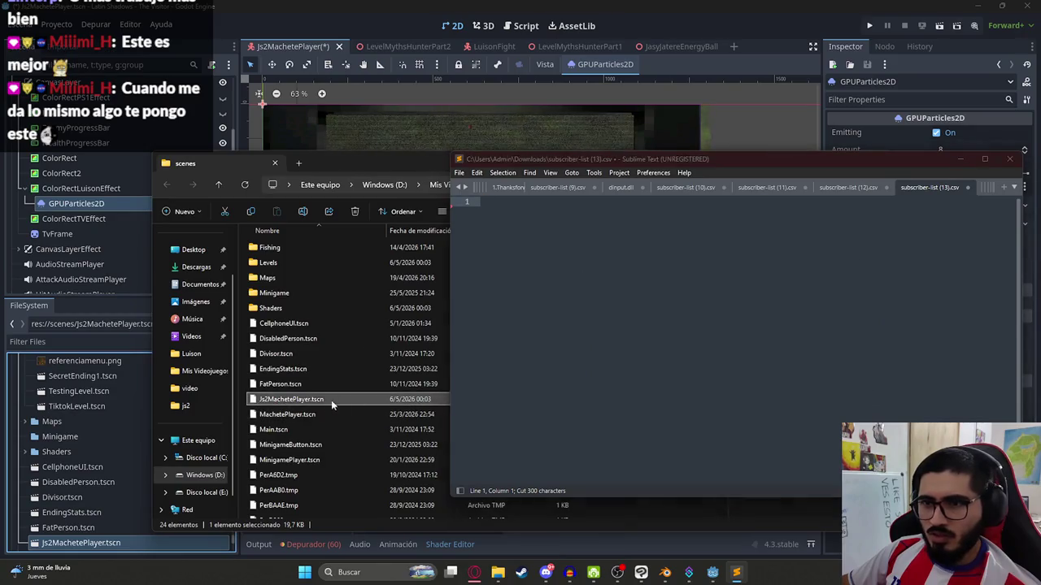
pyautogui.click(986, 189)
# - Search the scene for 'particles' and copy the GPUParticles2D node line at line 533
pyautogui.hotkey('ctrl', 'f')
pyautogui.write('speed')
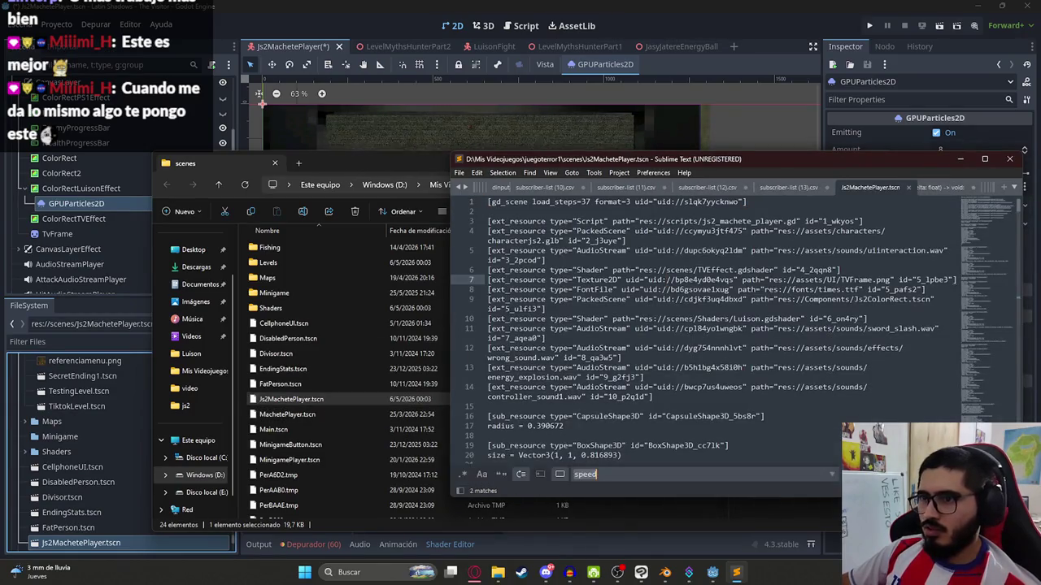
pyautogui.write('gpuparticles2d')
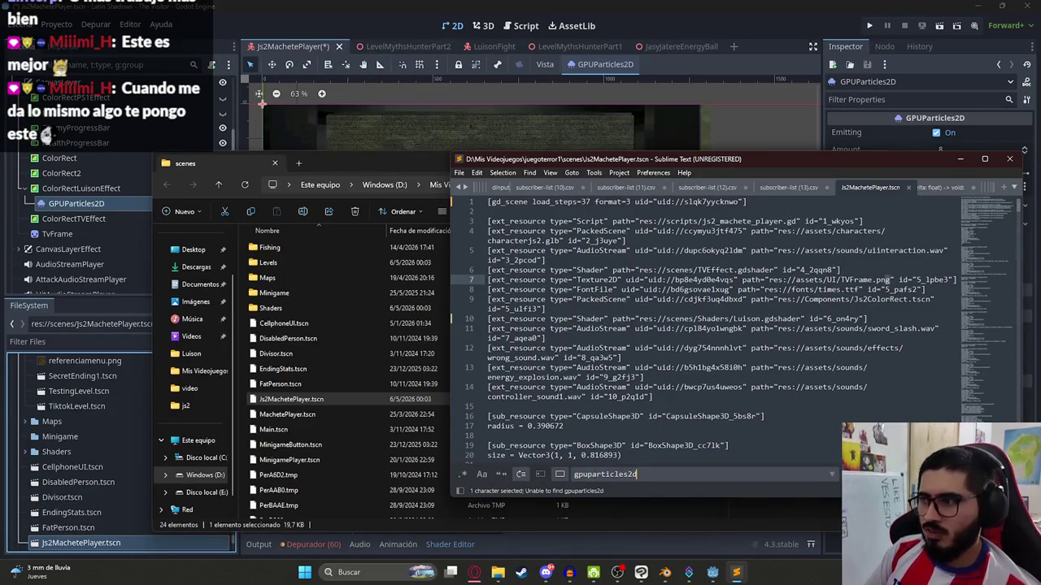
pyautogui.scroll(-5, 624, 356)
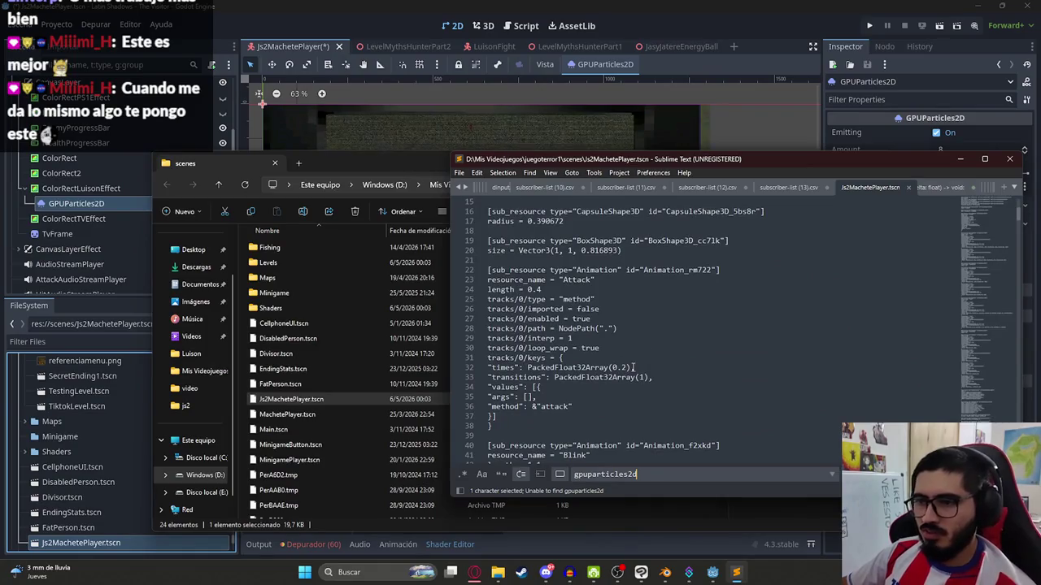
pyautogui.hotkey('ctrl', 'a')
pyautogui.write('particl')
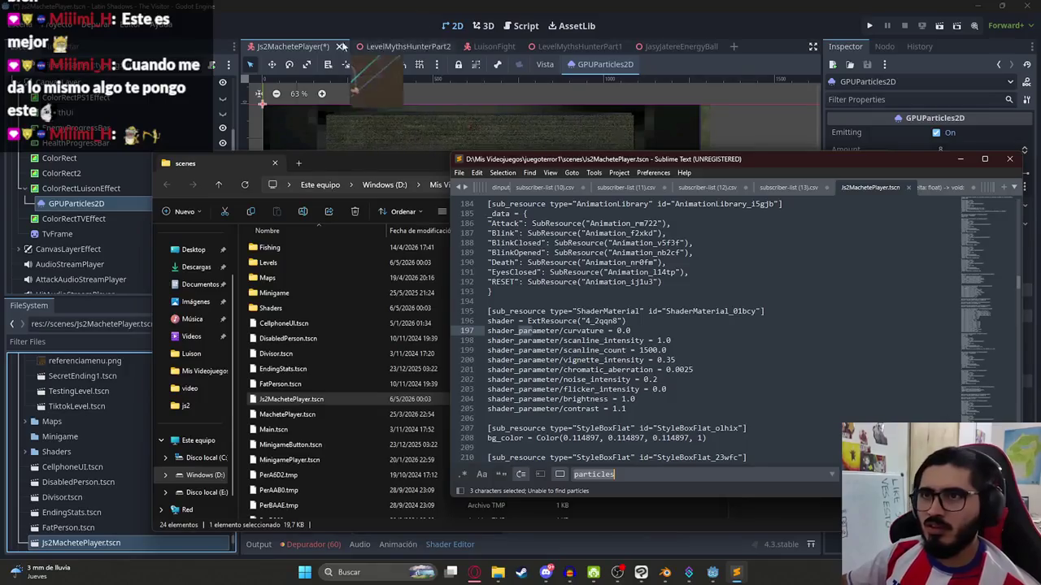
pyautogui.click(383, 142)
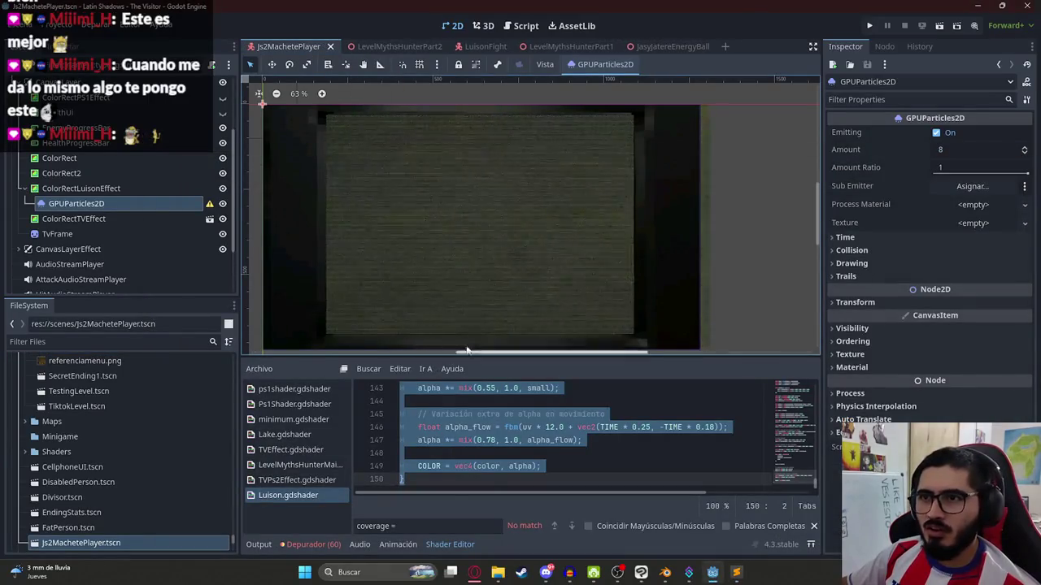
pyautogui.hotkey('alt', 'Tab')
pyautogui.write('es')
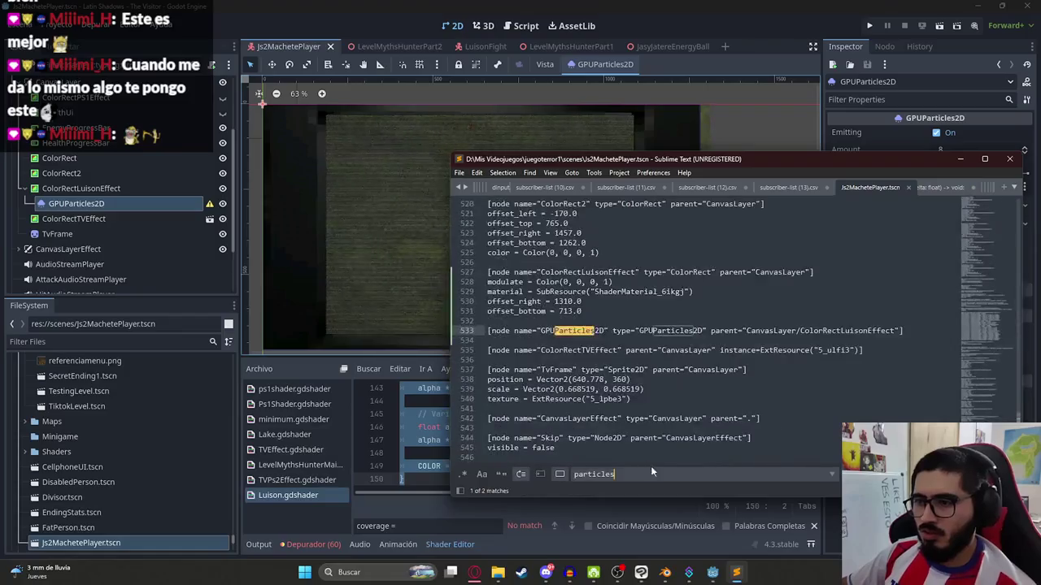
pyautogui.click(709, 331)
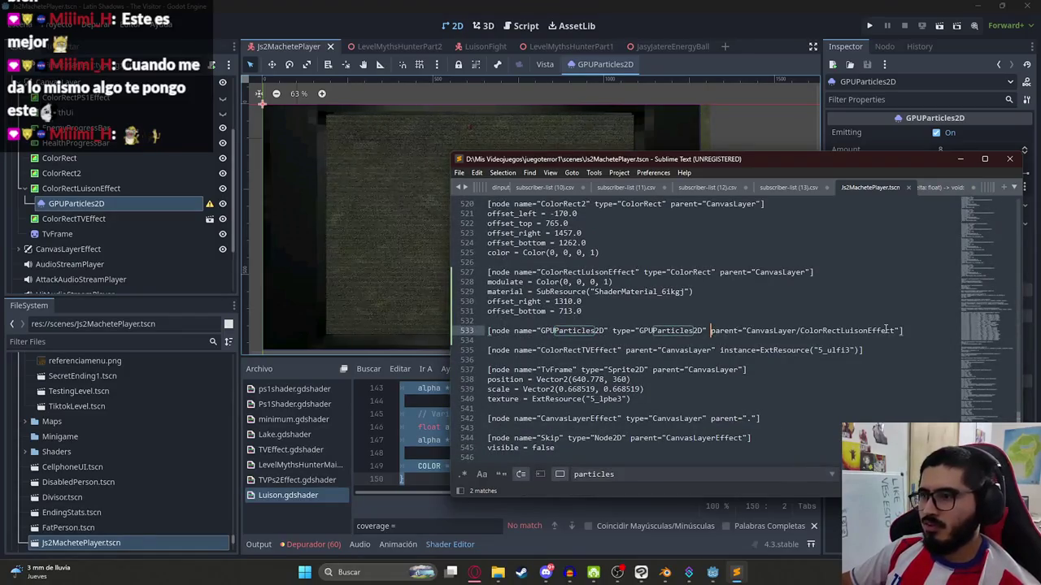
pyautogui.click(629, 474)
pyautogui.moveTo(902, 330); pyautogui.dragTo(488, 330)
pyautogui.hotkey('ctrl', 'c')
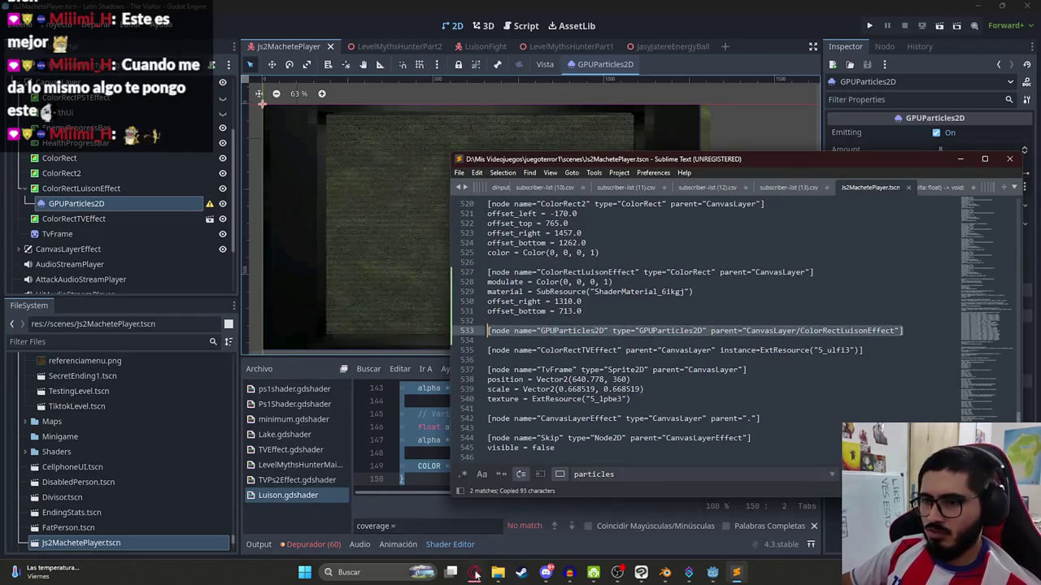
pyautogui.click(476, 574)
# - Paste the GPUParticles2D node line into ChatGPT with the request 'haz las particulas de moscas'
pyautogui.hotkey('ctrl', 'v')
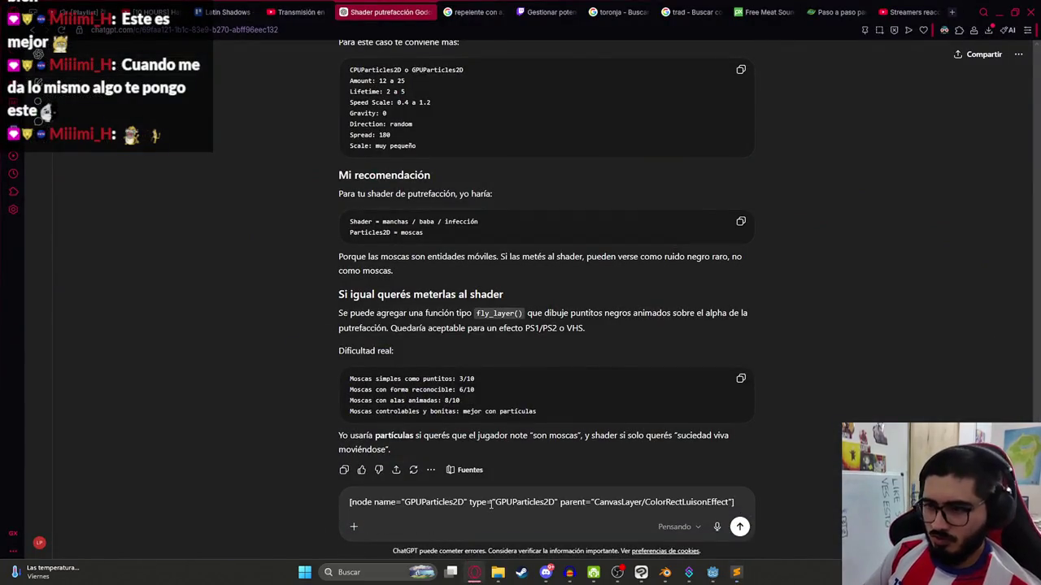
pyautogui.hotkey('shift', 'Return')
pyautogui.hotkey('shift', 'Return')
pyautogui.write('haz las parti')
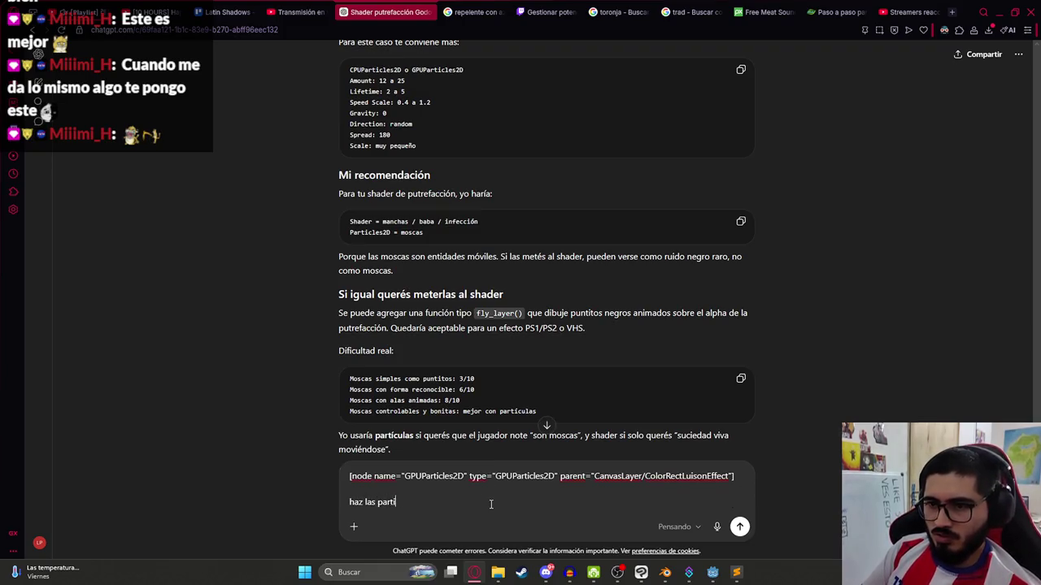
pyautogui.write('culas de mo')
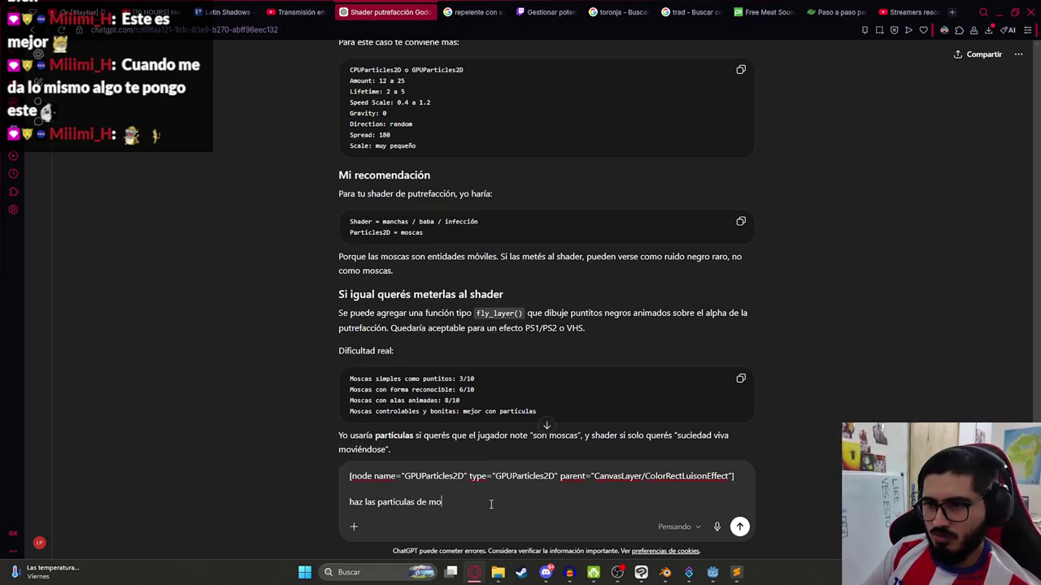
pyautogui.press('Return')
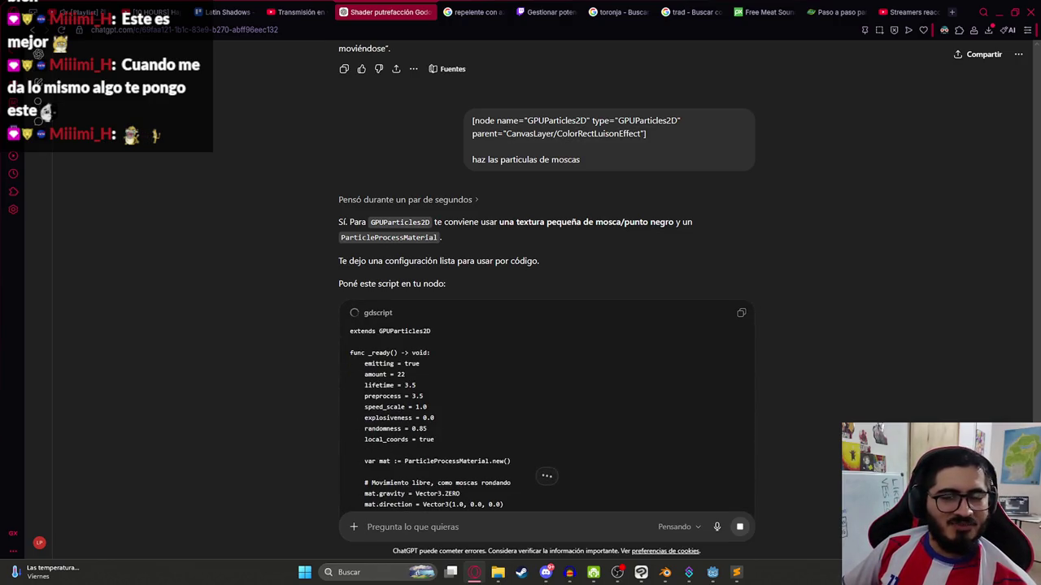
pyautogui.click(952, 13)
# - Search Google Images for 'meme perturbado', then 'cara perturbada meme', previewing the half-black rage-face image
pyautogui.write('meme perturbado')
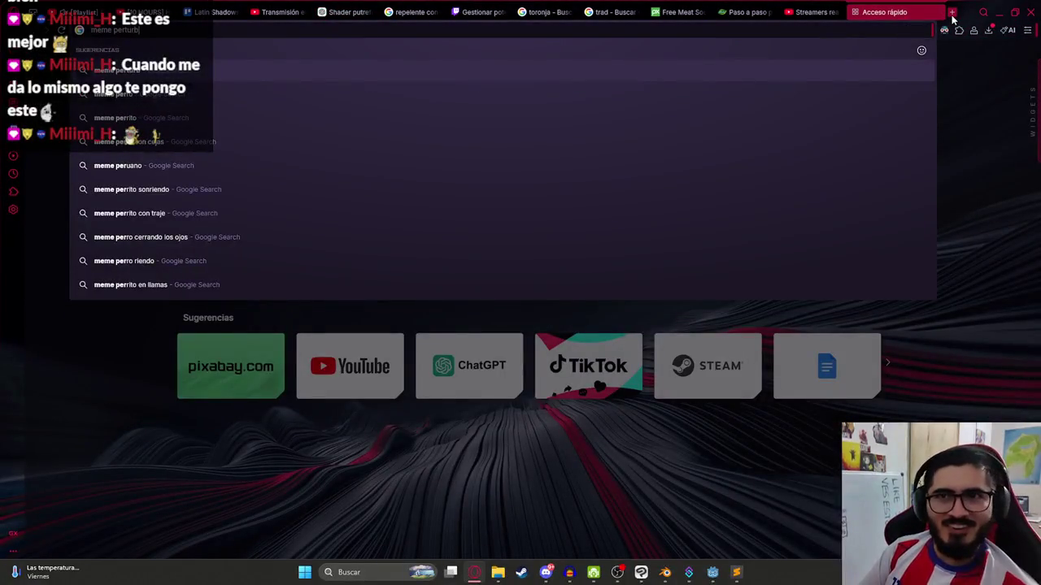
pyautogui.press('Return')
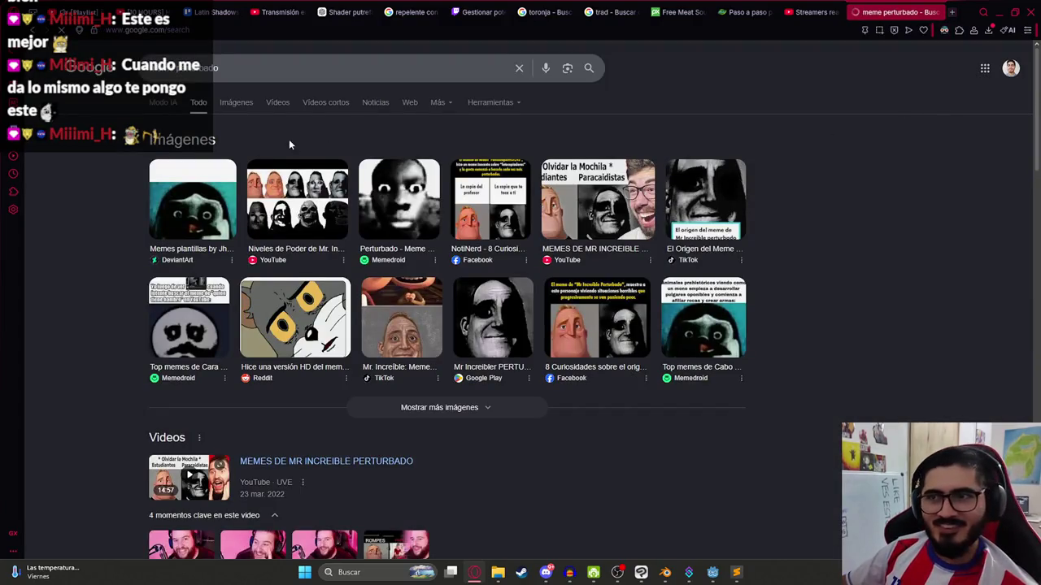
pyautogui.click(239, 104)
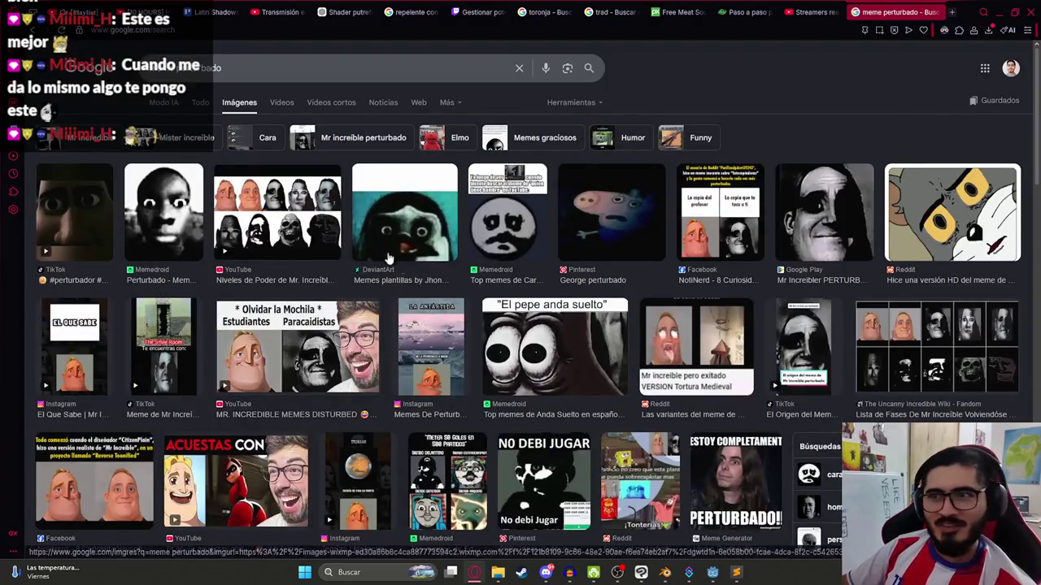
pyautogui.click(841, 199)
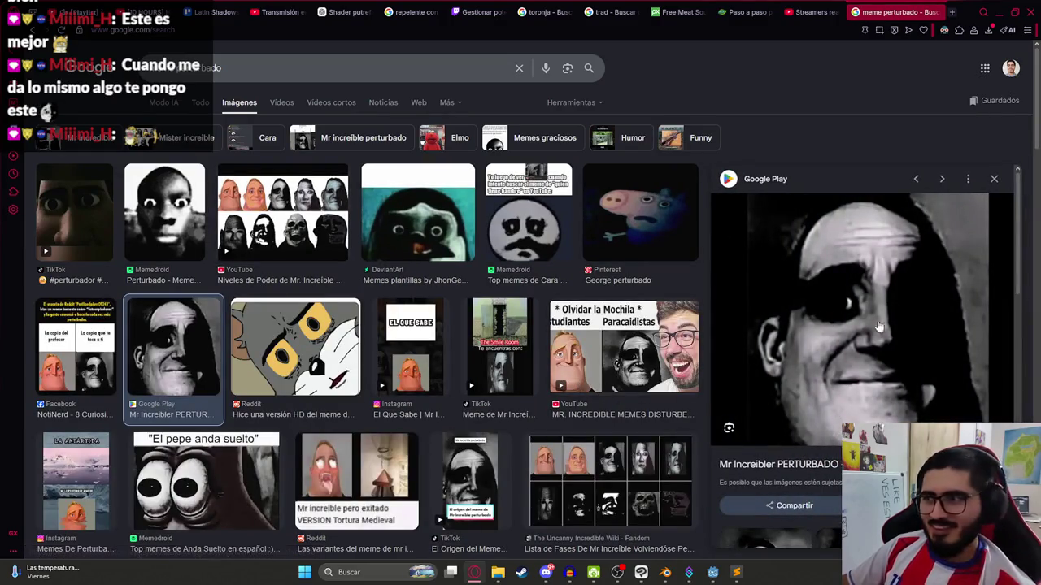
pyautogui.scroll(-3, 858, 329)
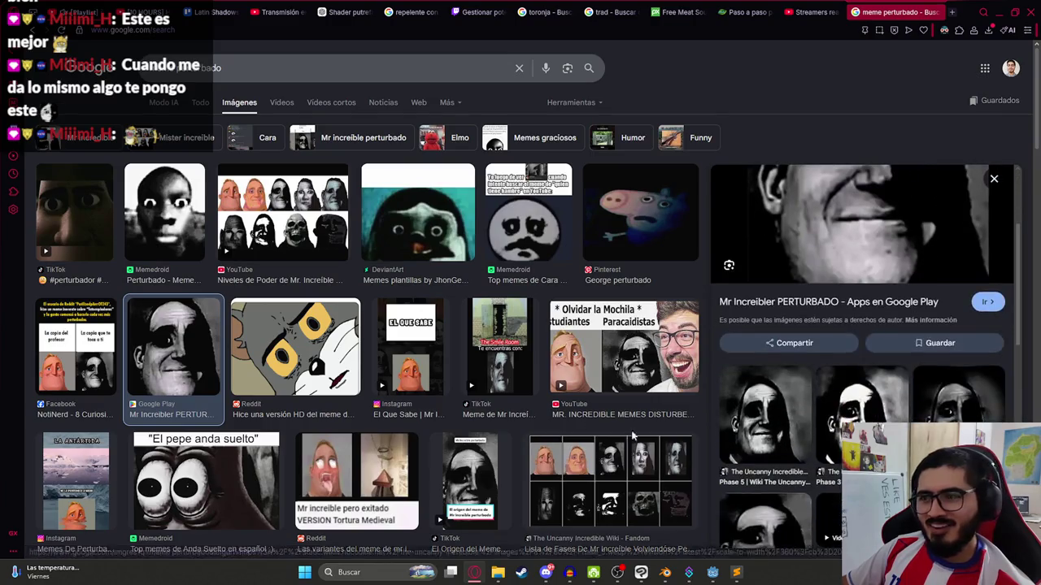
pyautogui.scroll(-2, 927, 326)
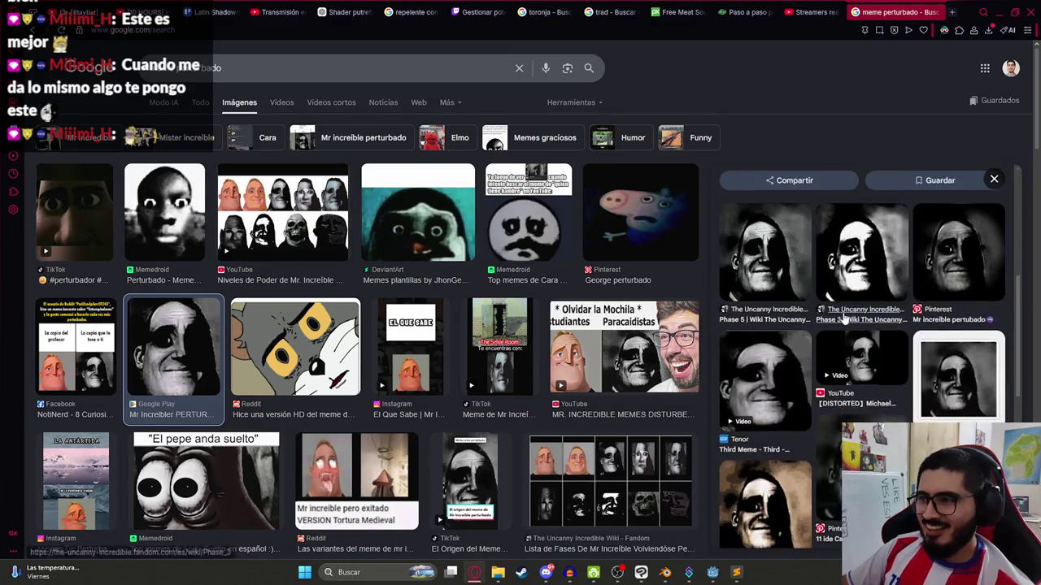
pyautogui.scroll(-4, 333, 324)
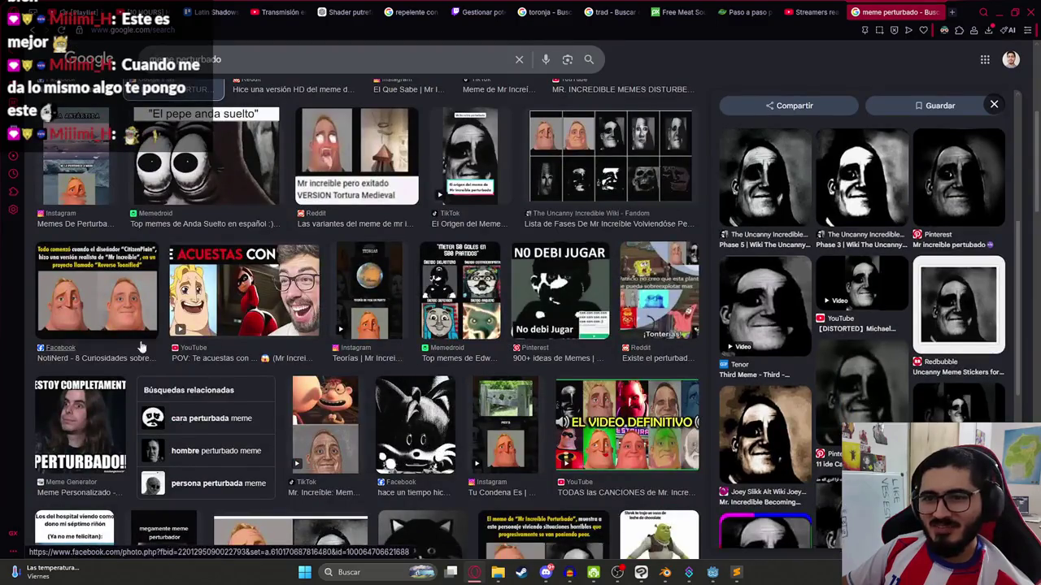
pyautogui.scroll(-1, 244, 342)
pyautogui.click(203, 366)
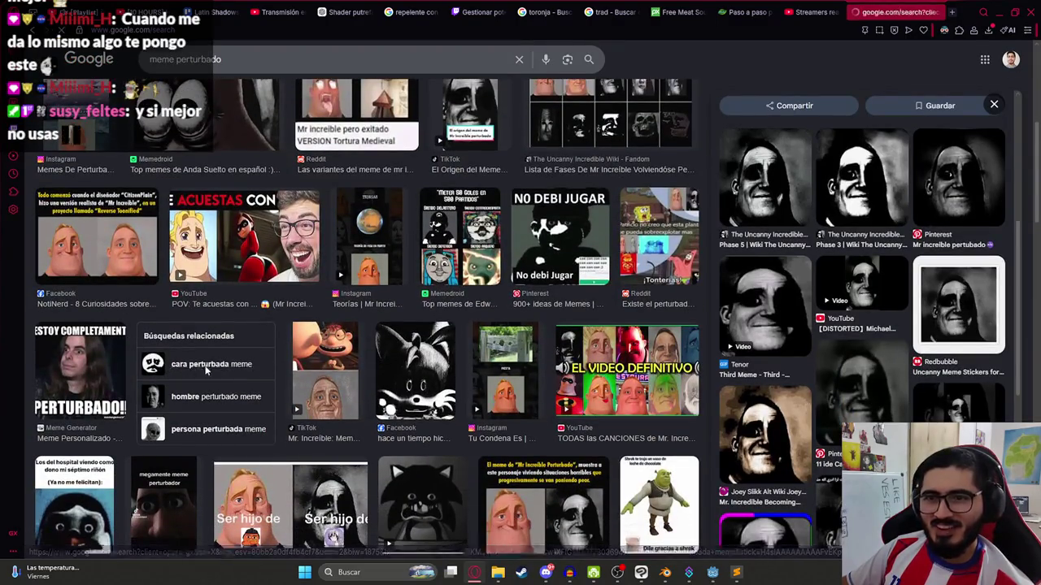
pyautogui.click(902, 195)
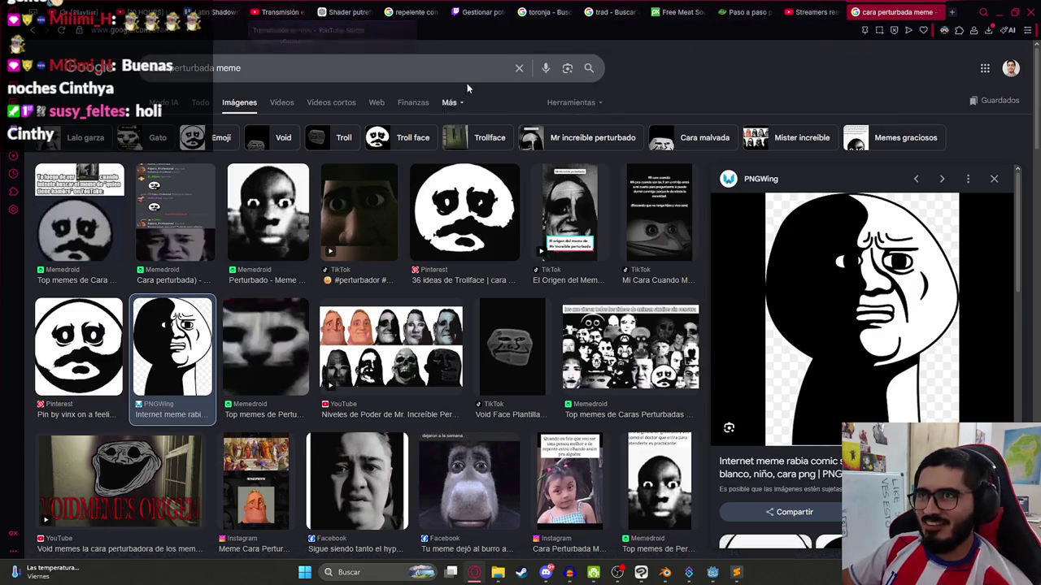
pyautogui.click(352, 10)
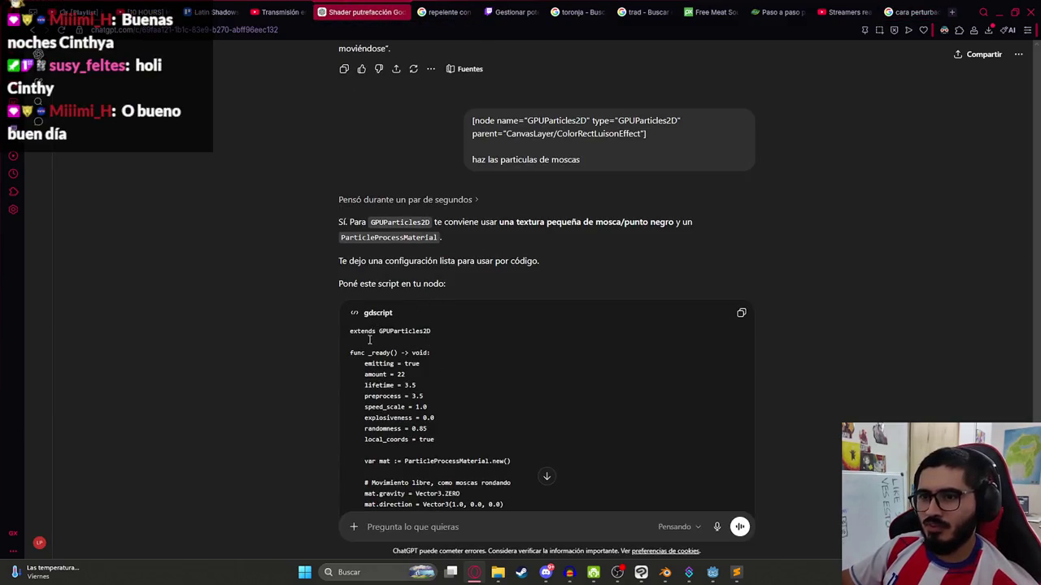
# - Ask ChatGPT 'pero pasame para ponerlo aca' along with the pasted GPUParticles2D node line
pyautogui.scroll(-15, 543, 269)
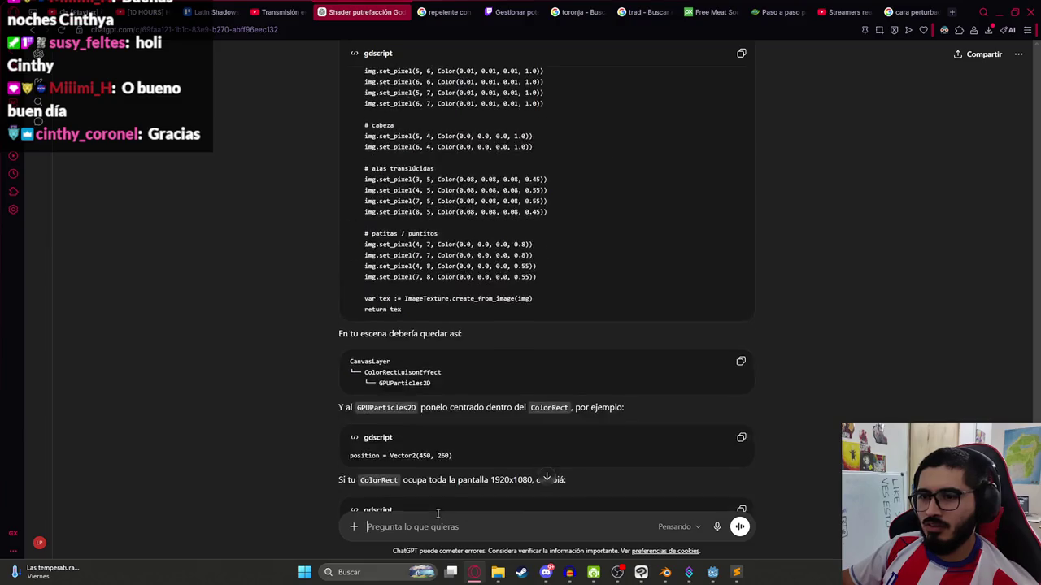
pyautogui.write('pero pasame para ponerlo a')
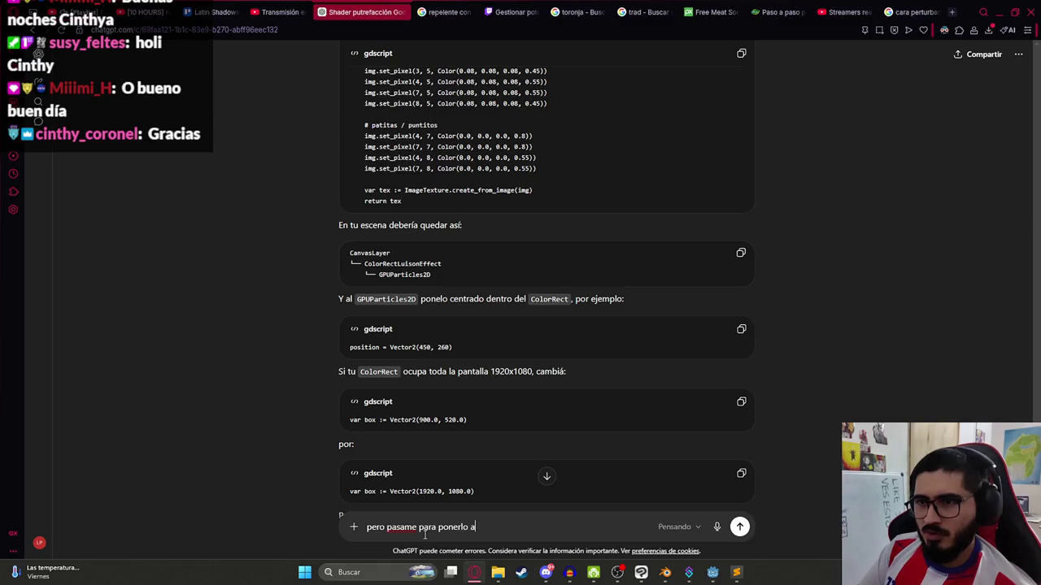
pyautogui.write('ca')
pyautogui.hotkey('shift', 'Return')
pyautogui.hotkey('ctrl', 'v')
pyautogui.press('Return')
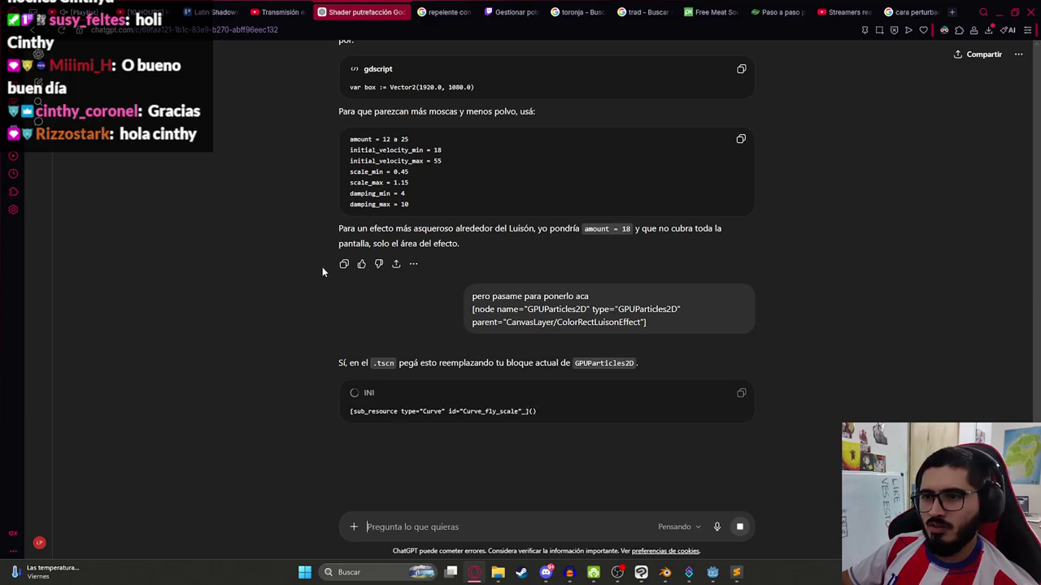
# - Copy ChatGPT's .tscn fly-particles block using the fly_particle.png texture
pyautogui.scroll(-2, 443, 306)
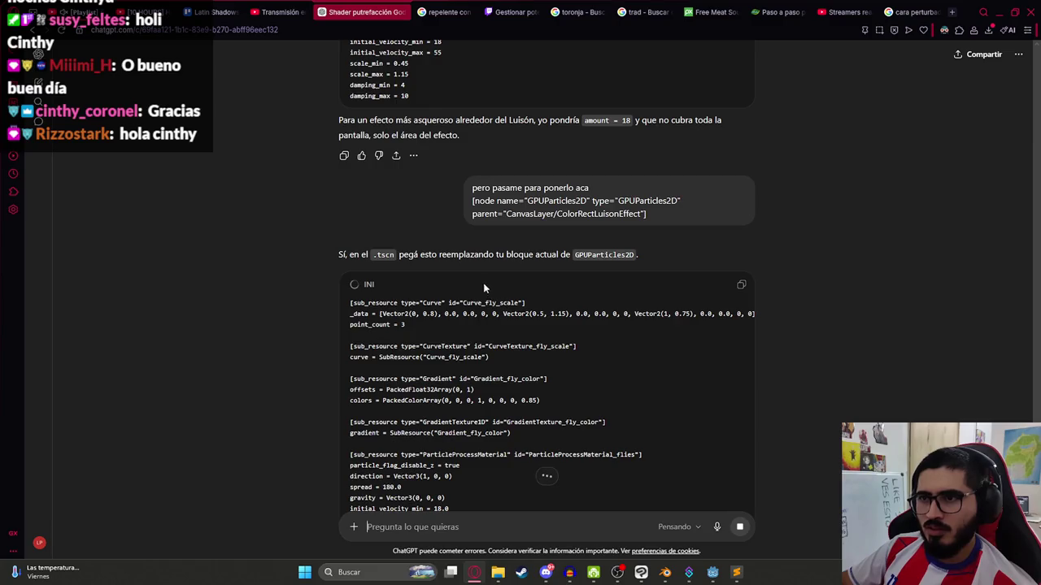
pyautogui.scroll(-2, 432, 298)
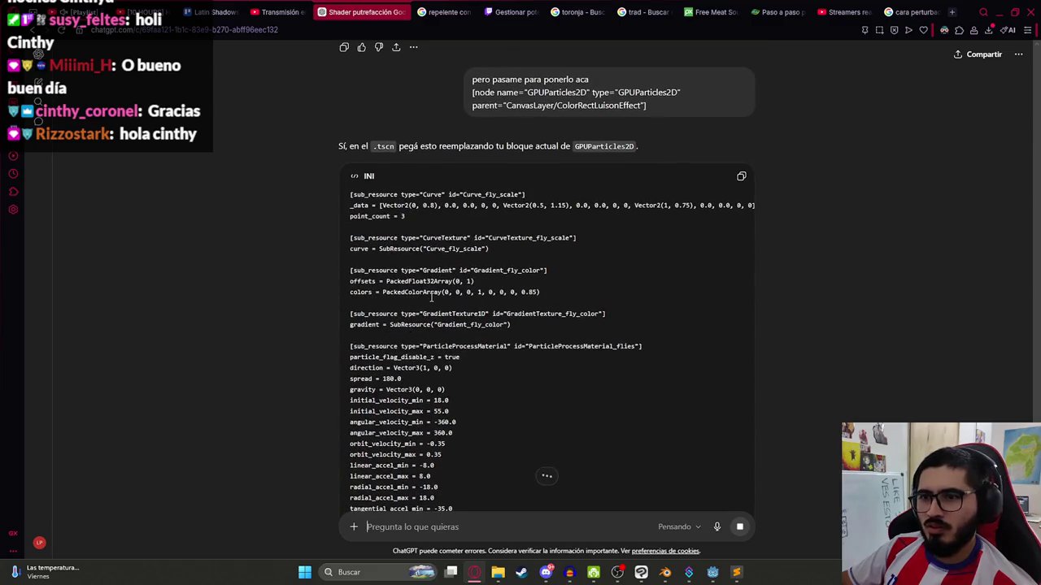
pyautogui.scroll(-2, 415, 291)
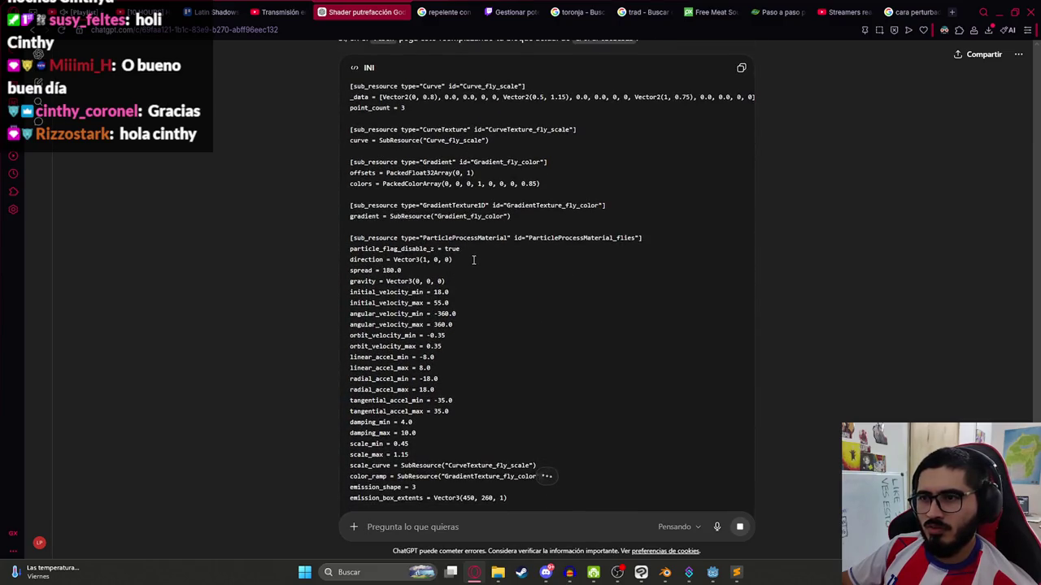
pyautogui.scroll(-2, 415, 340)
pyautogui.scroll(-2, 415, 340)
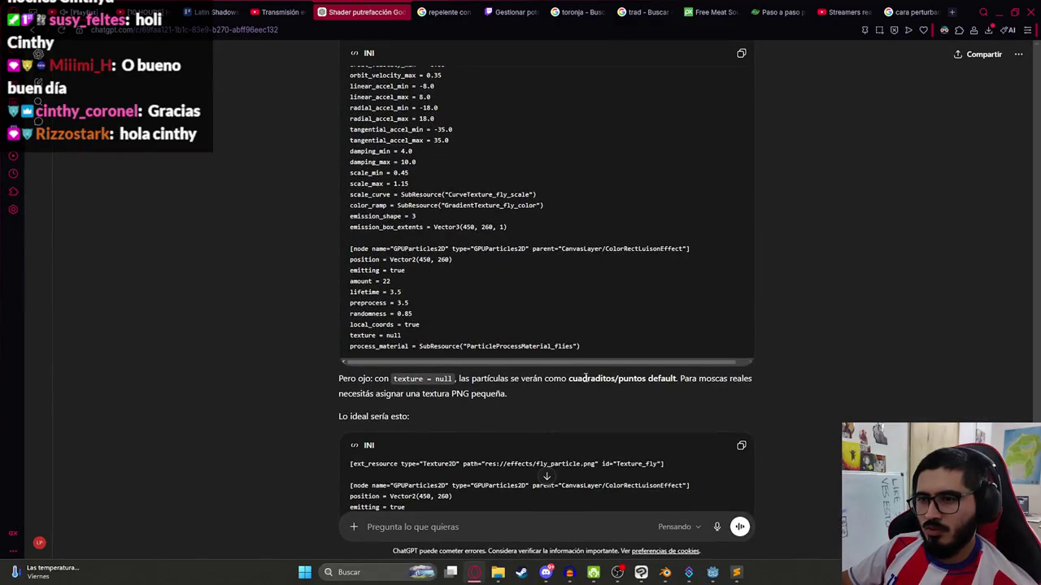
pyautogui.scroll(-2, 326, 341)
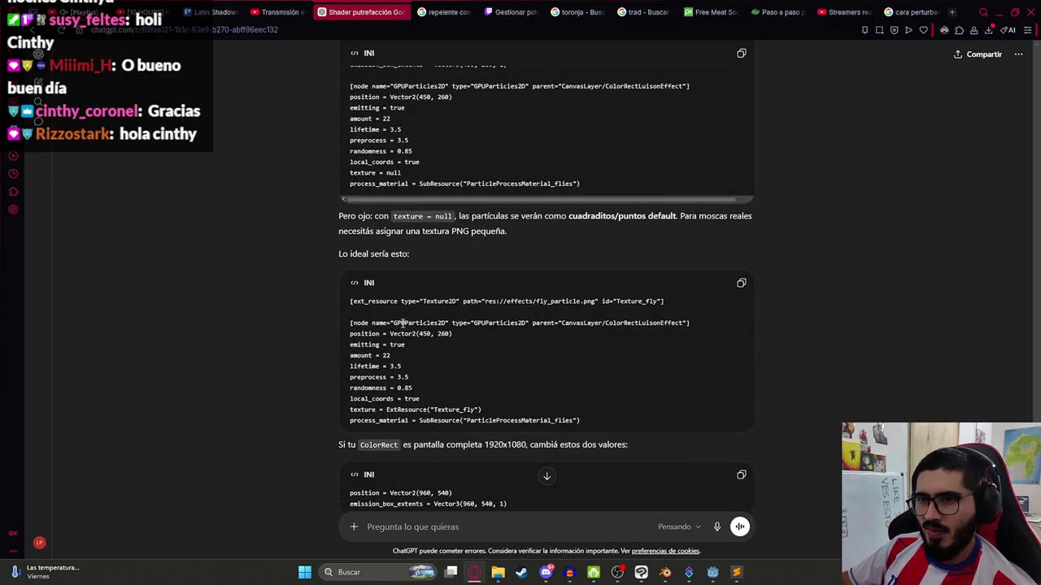
pyautogui.scroll(-2, 423, 407)
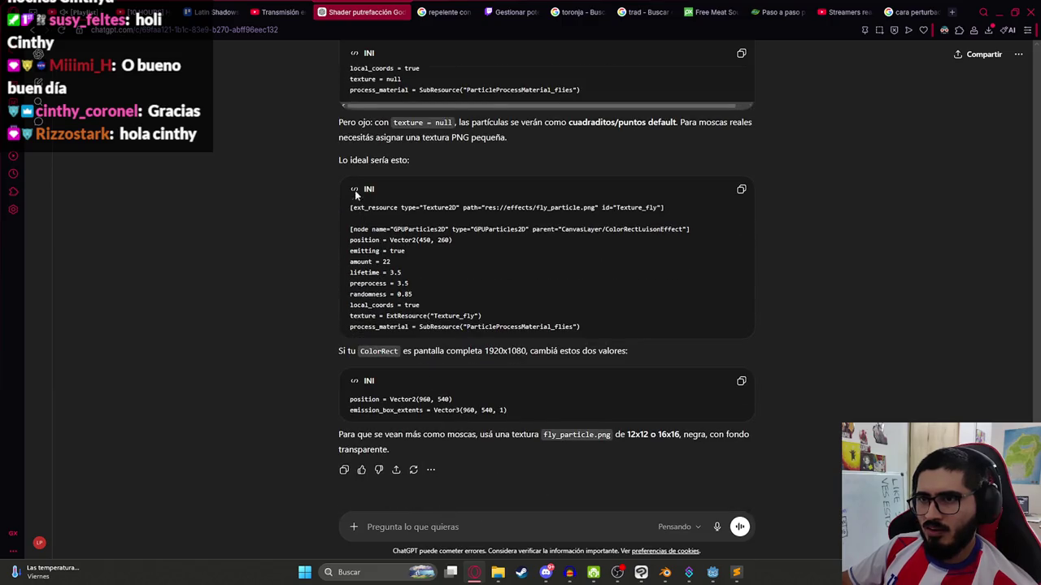
pyautogui.scroll(10, 385, 396)
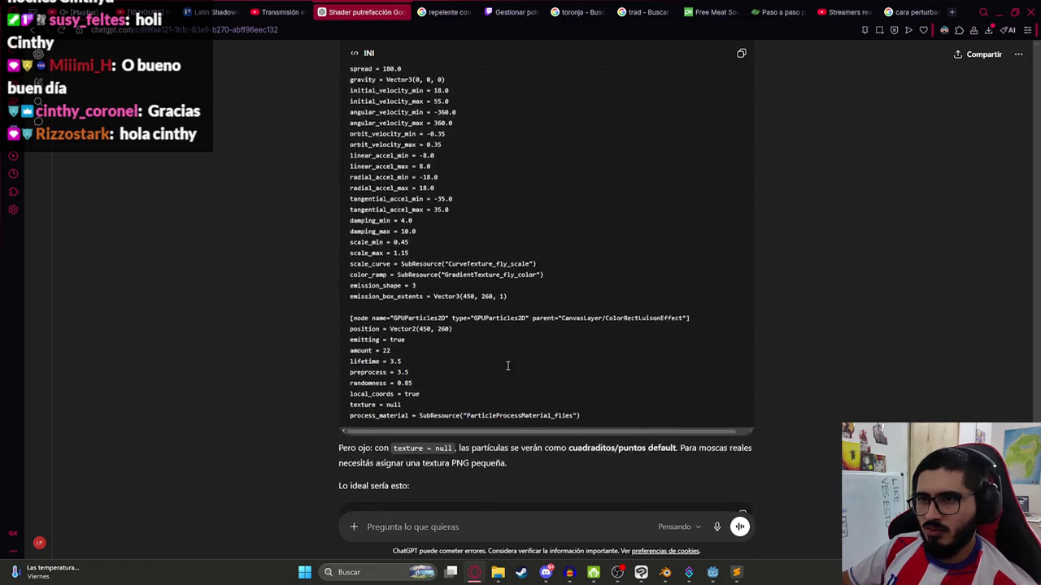
pyautogui.click(741, 136)
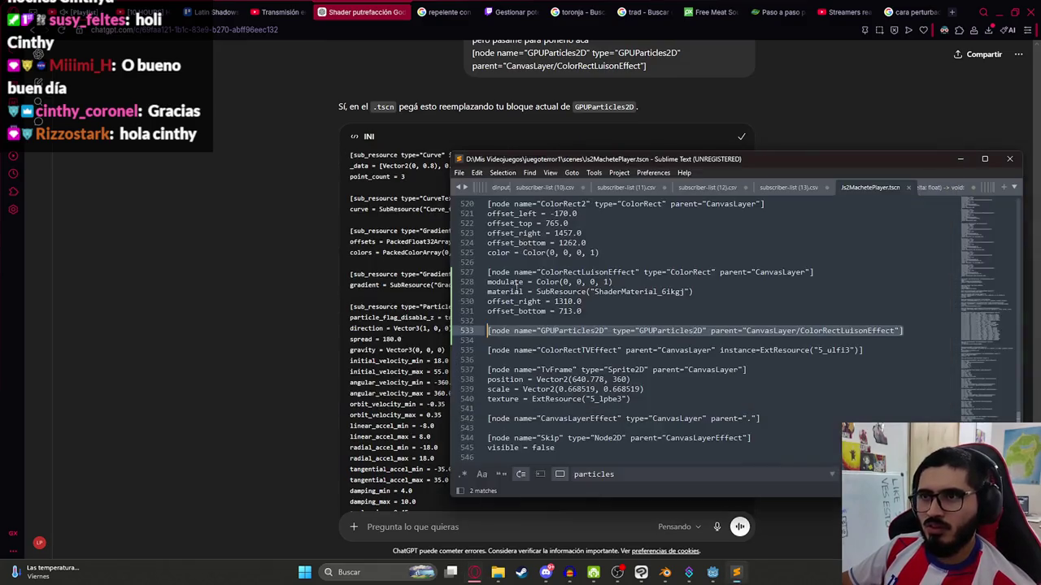
pyautogui.hotkey('alt', 'Tab')
pyautogui.click(533, 324)
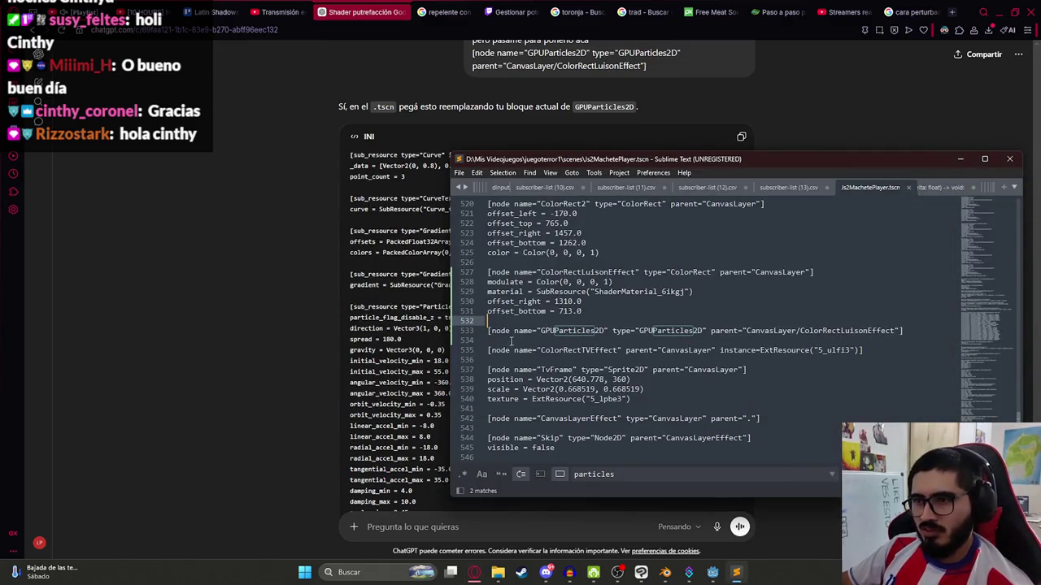
# - Search Js2MachetePlayer.tscn for 'subresour' to review its SubResource entries
pyautogui.click(510, 342)
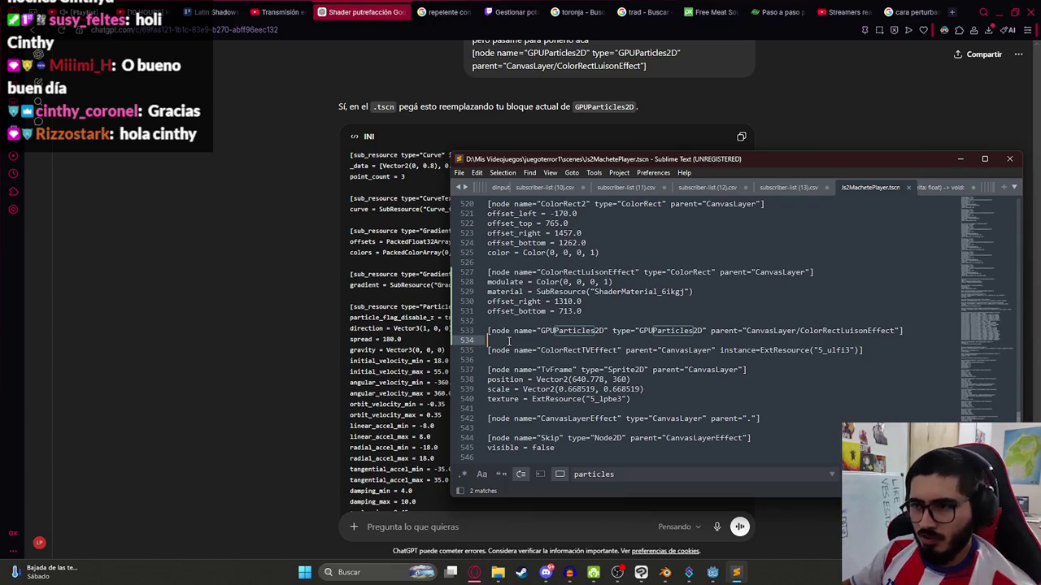
pyautogui.hotkey('ctrl', 'f')
pyautogui.write('subresour')
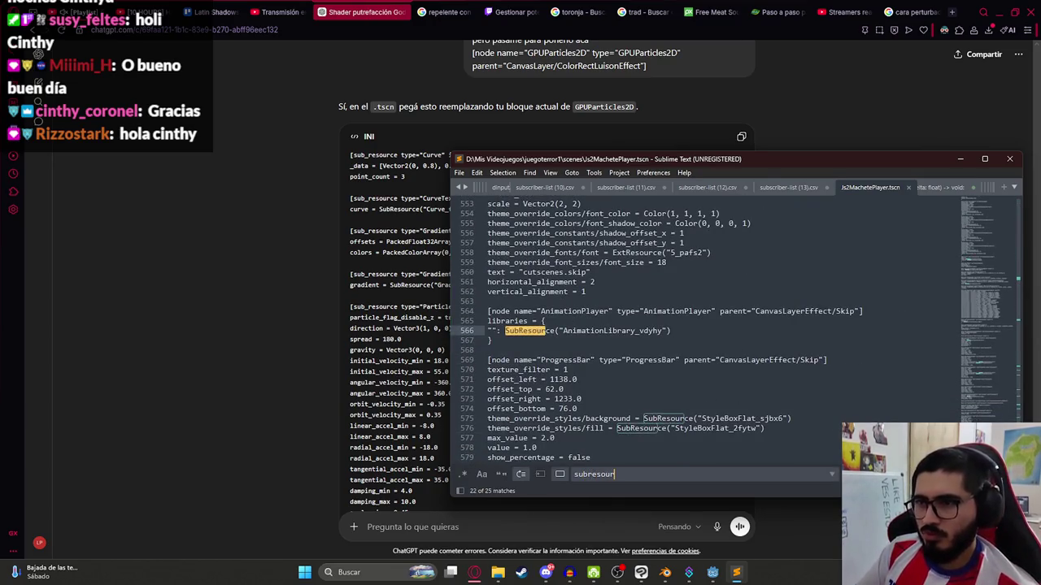
pyautogui.press('Return')
pyautogui.press('Return')
pyautogui.press('Return')
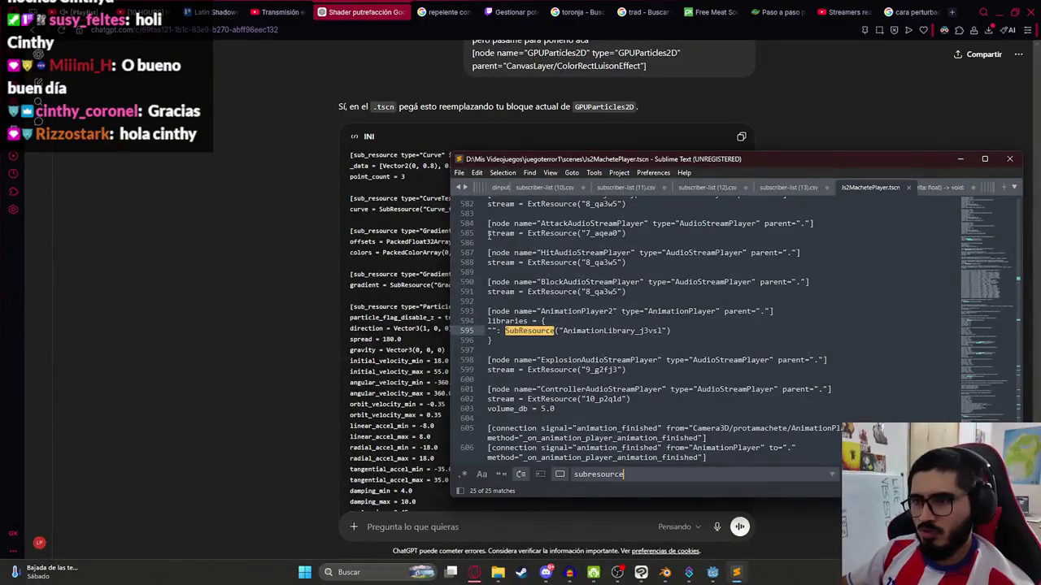
pyautogui.press('Return')
pyautogui.press('Return')
pyautogui.press('Return')
pyautogui.press('Return')
pyautogui.click(586, 312)
# - Replace the GPUParticles2D line found via 'particle' with the pasted fly-particle block and save
pyautogui.hotkey('ctrl', 'f')
pyautogui.write('particles')
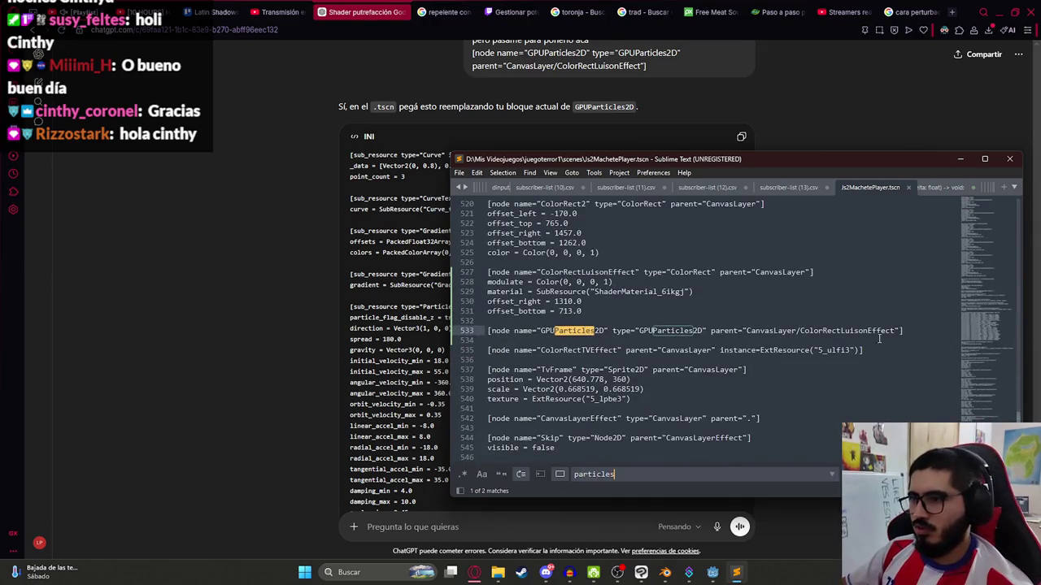
pyautogui.tripleClick(935, 330)
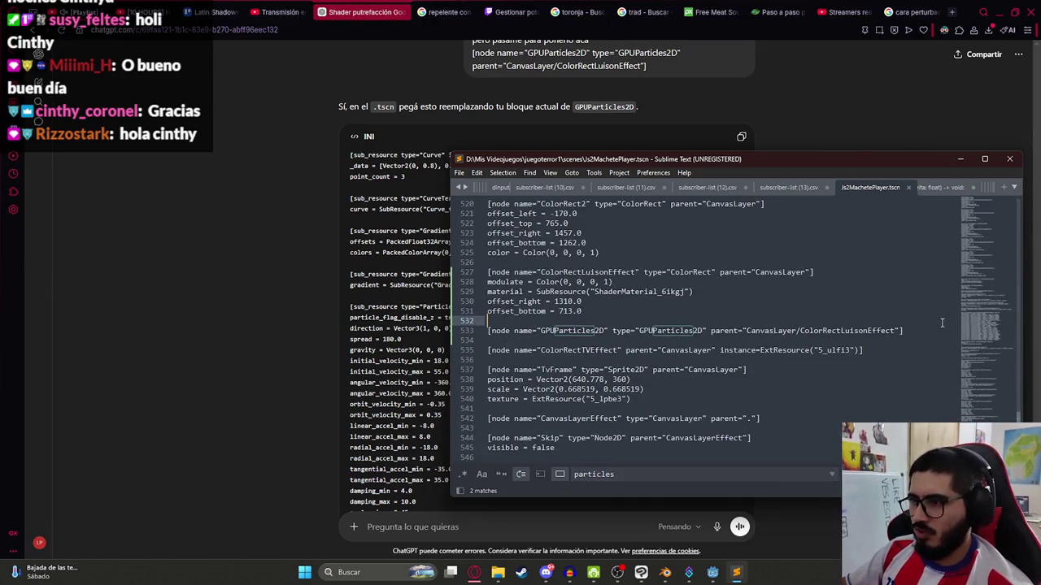
pyautogui.hotkey('ctrl', 'v')
pyautogui.scroll(-2, 604, 332)
pyautogui.hotkey('ctrl', 's')
pyautogui.click(712, 572)
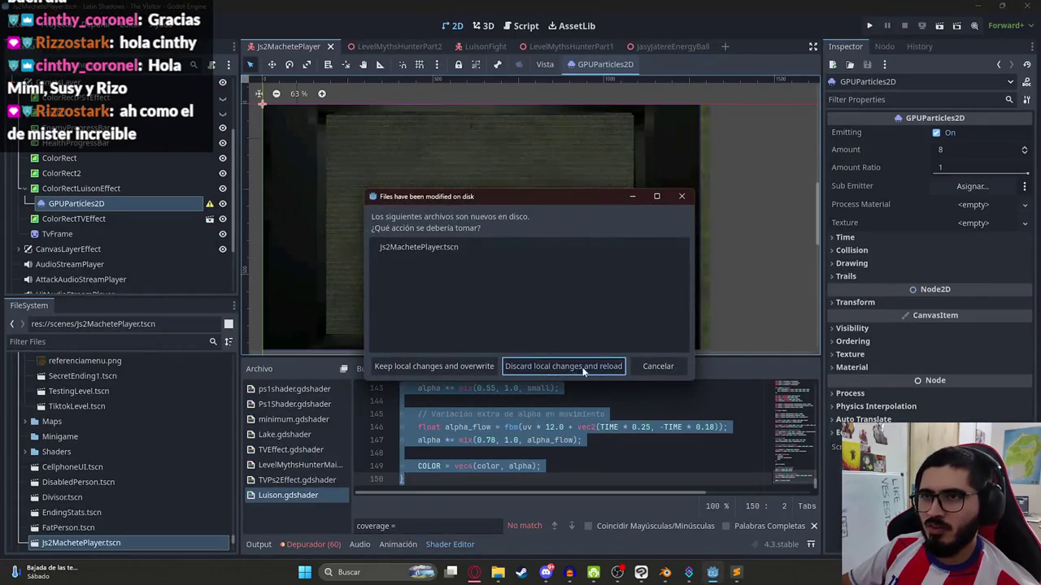
# - Discard local changes and reload the scene from disk, then recheck the particles entry at line 533
pyautogui.click(577, 366)
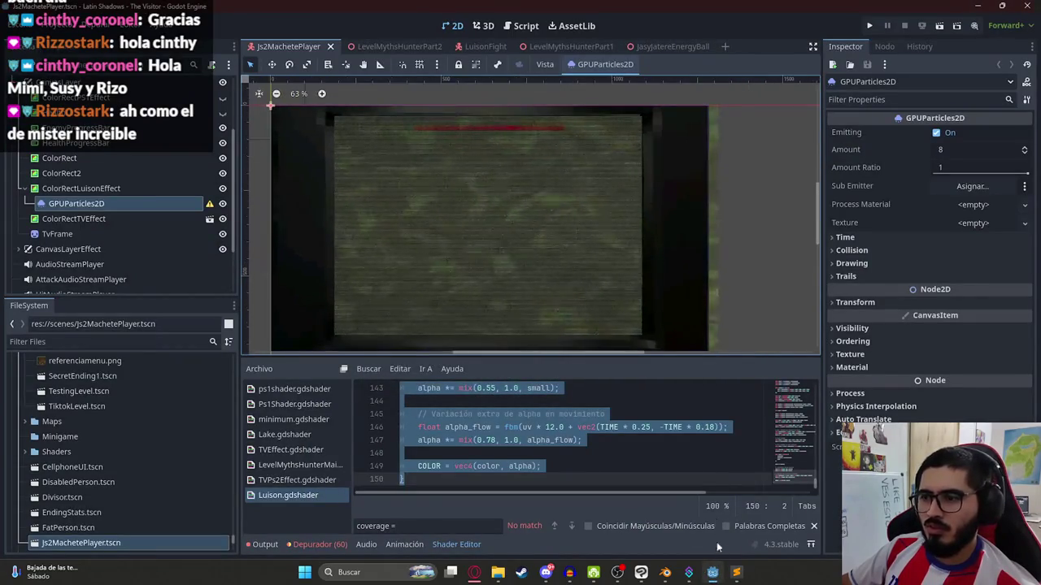
pyautogui.click(736, 573)
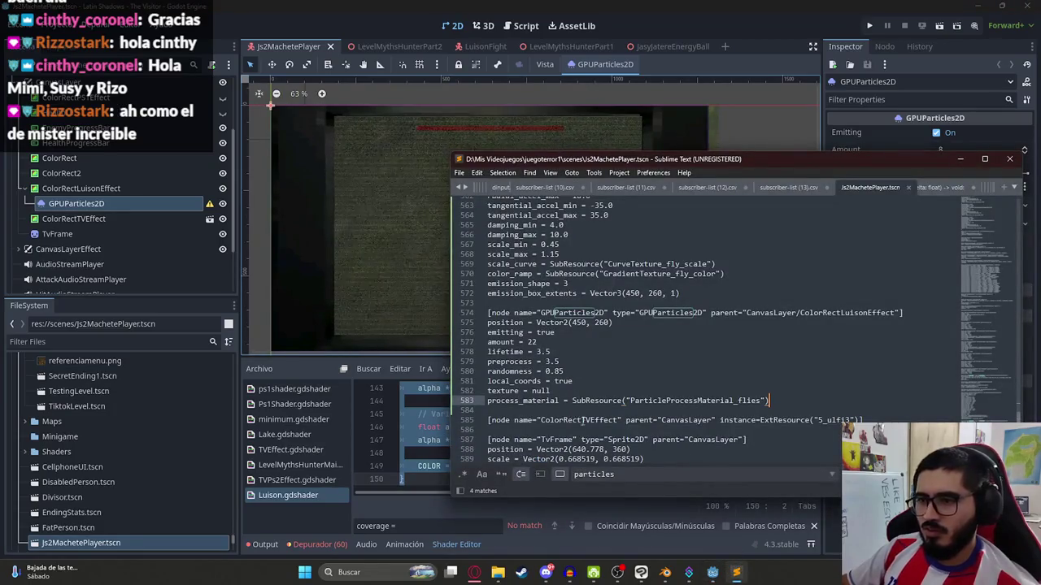
pyautogui.click(610, 474)
pyautogui.press('Return')
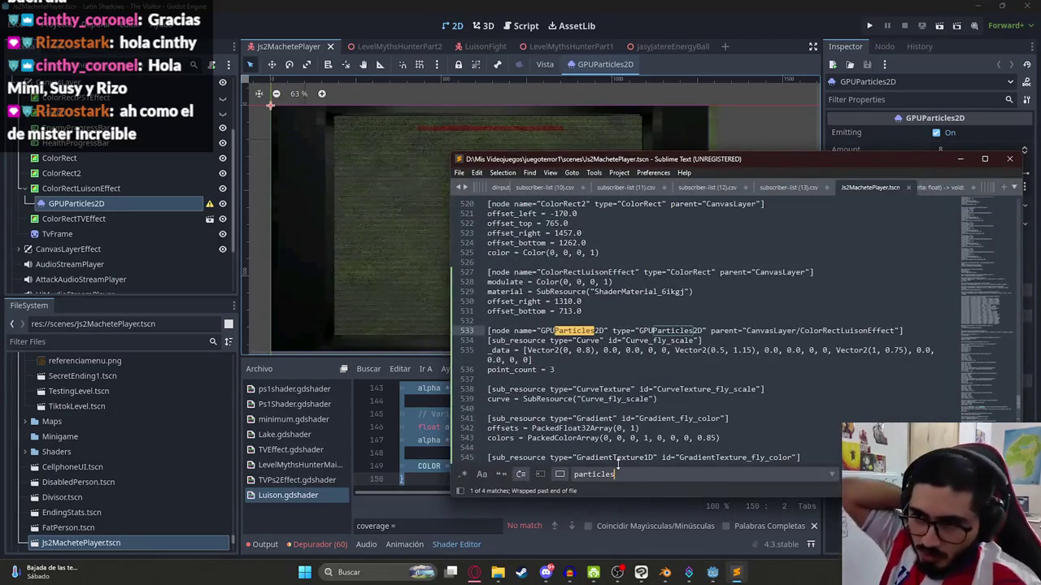
# - Select GPUParticles2D and inspect its Sub Emitter node picker in the Inspector
pyautogui.click(129, 176)
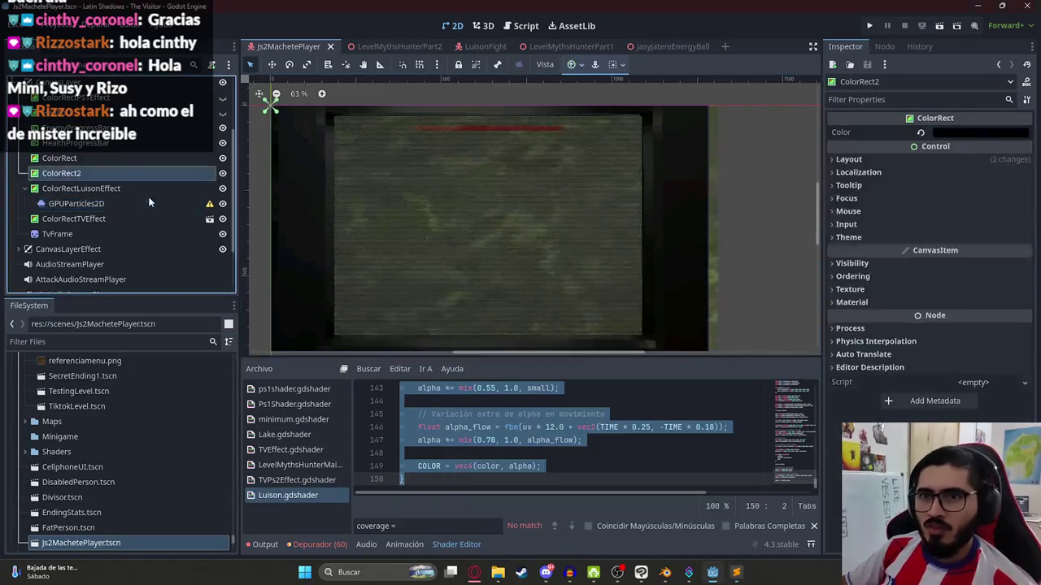
pyautogui.click(149, 203)
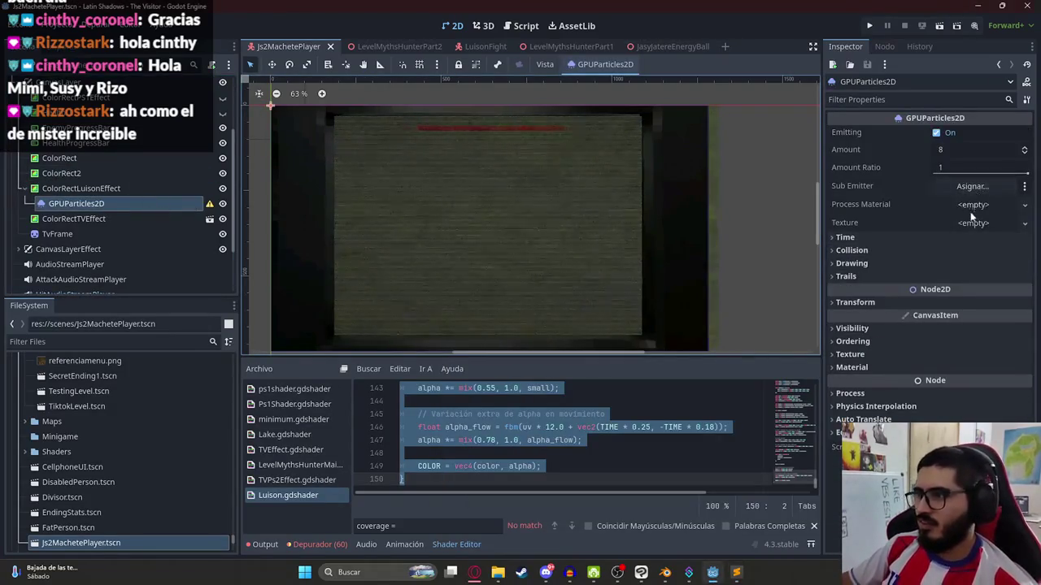
pyautogui.click(973, 185)
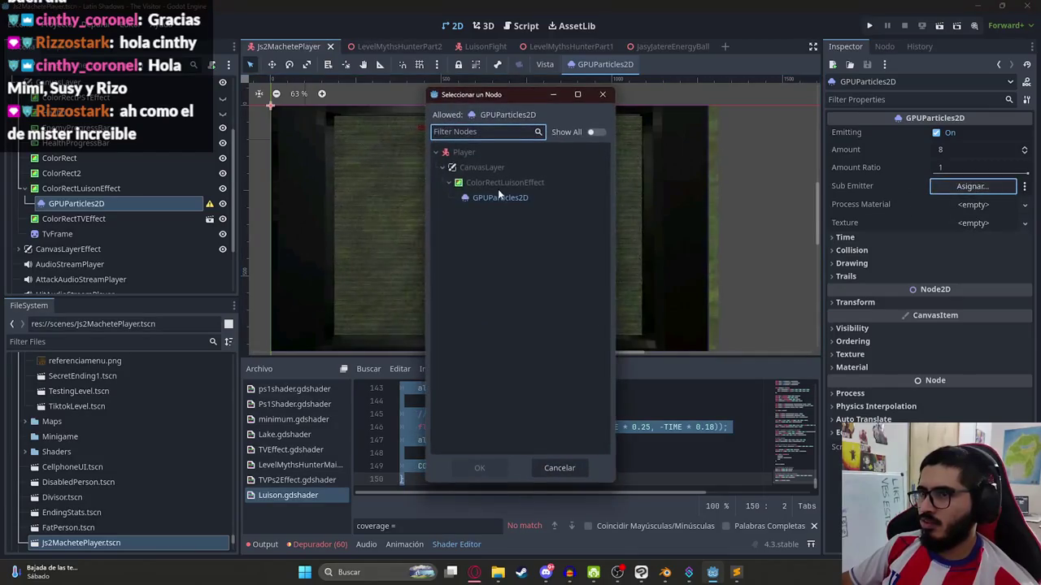
pyautogui.click(601, 95)
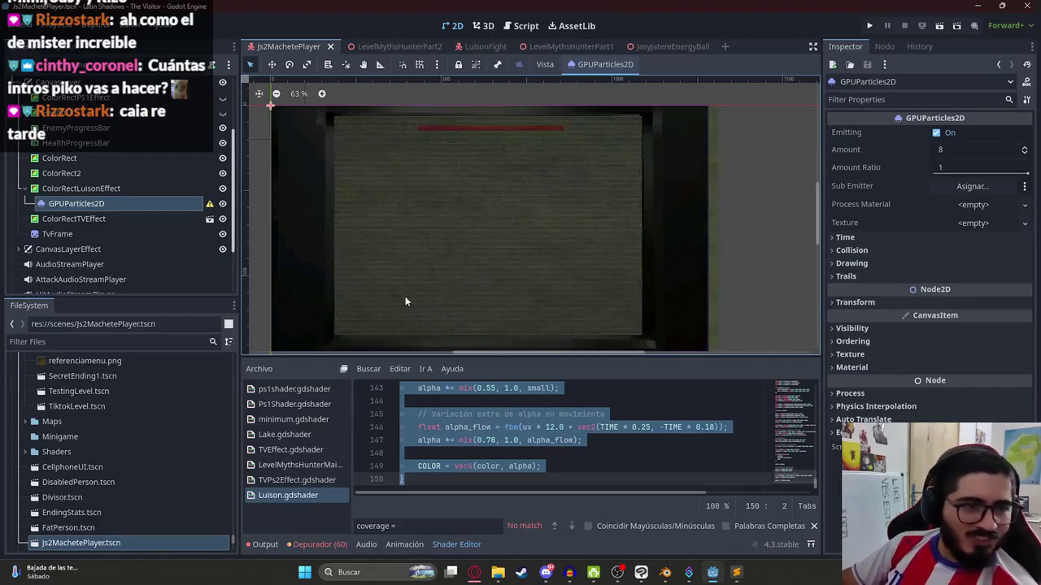
pyautogui.scroll(-1, 469, 161)
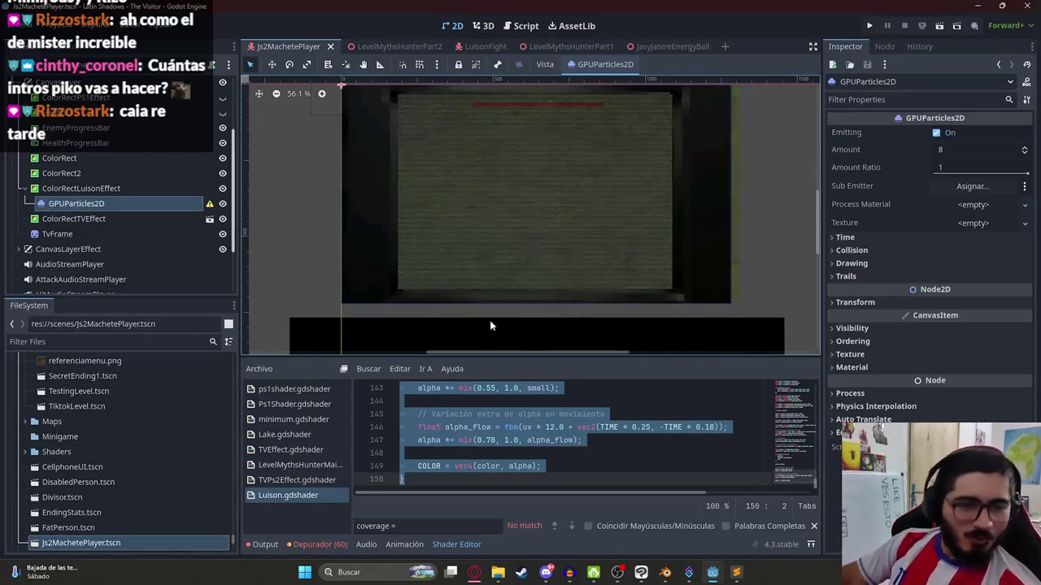
pyautogui.scroll(1, 679, 262)
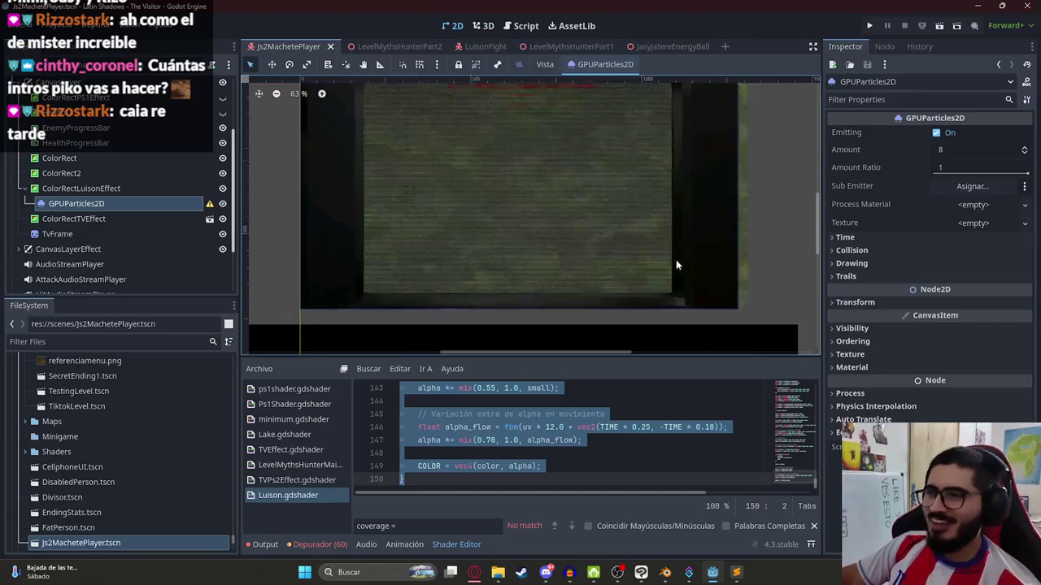
pyautogui.moveTo(530, 183)
pyautogui.mouseDown()
pyautogui.moveTo(496, 200)
pyautogui.moveTo(593, 209)
pyautogui.mouseUp()
pyautogui.moveTo(802, 208); pyautogui.dragTo(700, 220)
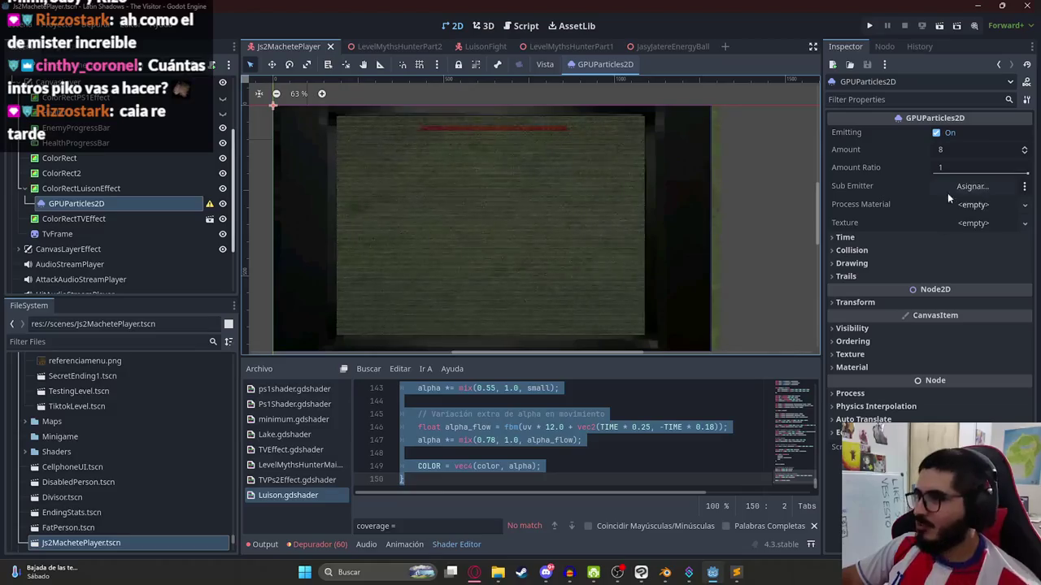
pyautogui.click(973, 186)
pyautogui.hotkey('alt', 'Tab')
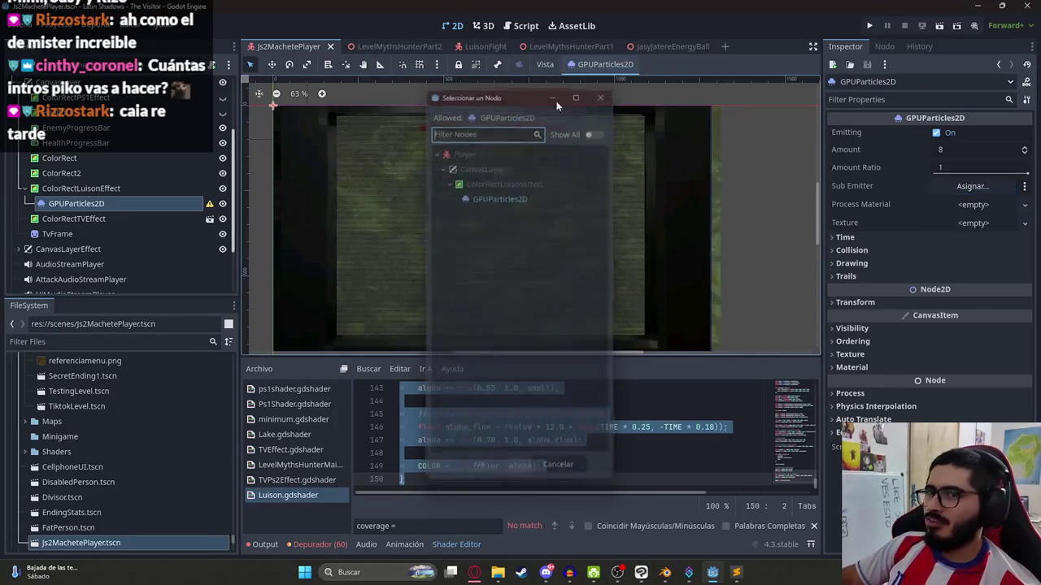
# - Delete the GPUParticles2D node from the scene tree and save the scene
pyautogui.hotkey('alt', 'Tab')
pyautogui.click(474, 573)
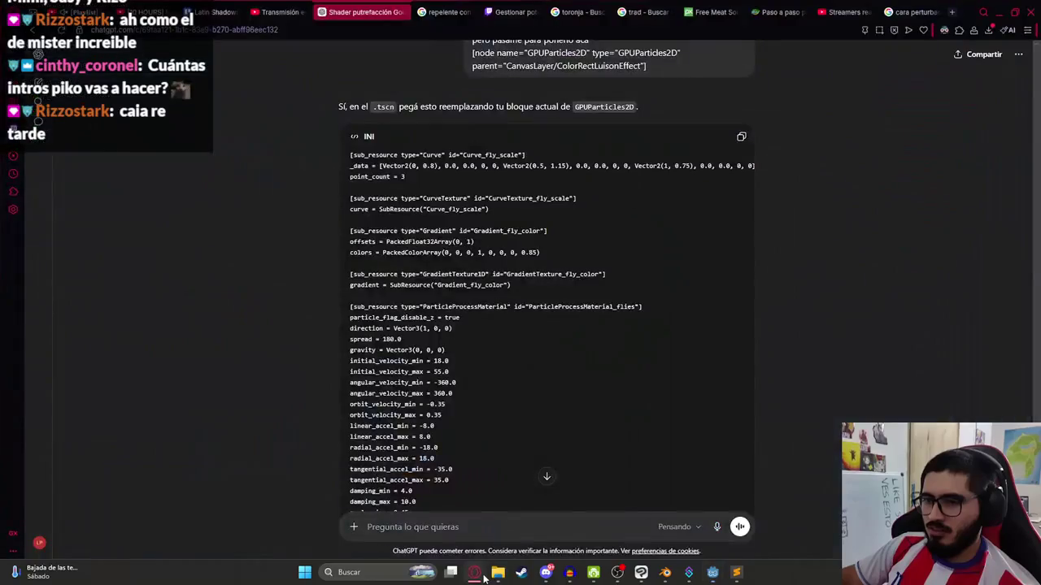
pyautogui.scroll(-8, 452, 382)
pyautogui.hotkey('alt', 'Tab')
pyautogui.hotkey('alt', 'Tab')
pyautogui.hotkey('alt', 'Tab')
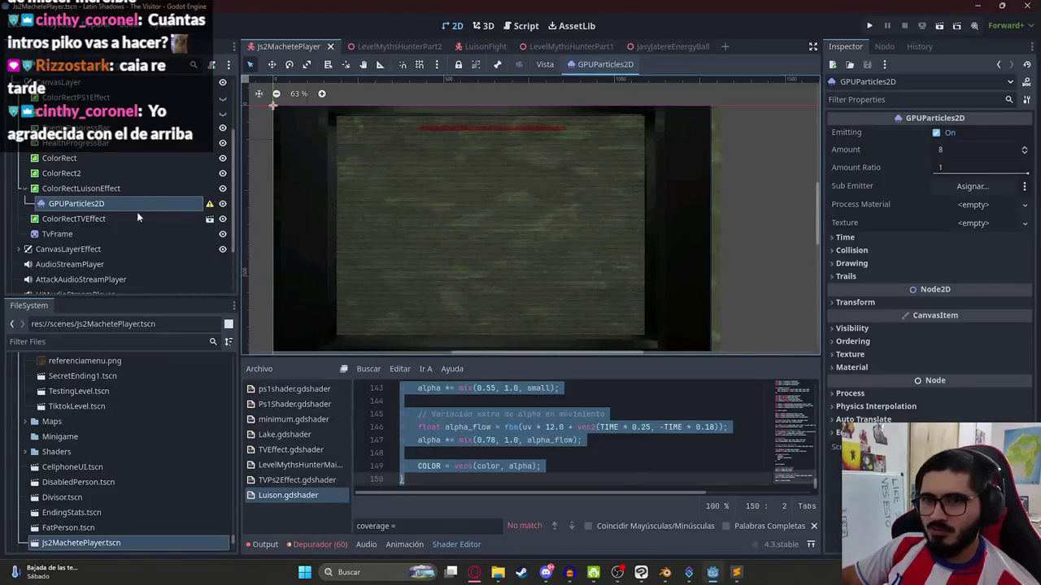
pyautogui.doubleClick(140, 204)
pyautogui.rightClick(148, 203)
pyautogui.click(196, 546)
pyautogui.press('Return')
pyautogui.click(128, 188)
pyautogui.hotkey('ctrl', 's')
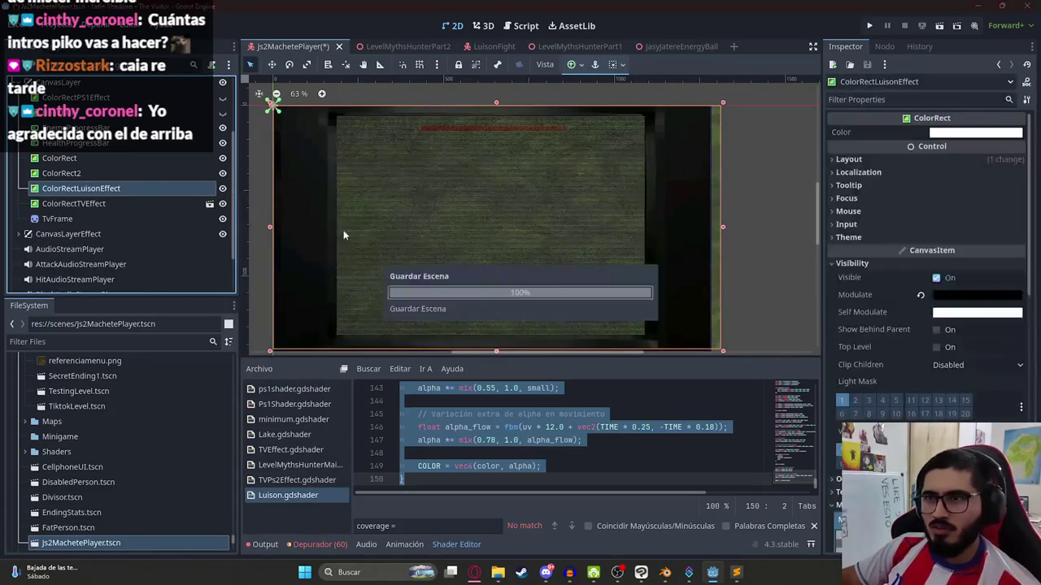
# - Open the player script js2_machete_player.gd in the script editor
pyautogui.scroll(3, 147, 179)
pyautogui.click(210, 84)
pyautogui.click(615, 160)
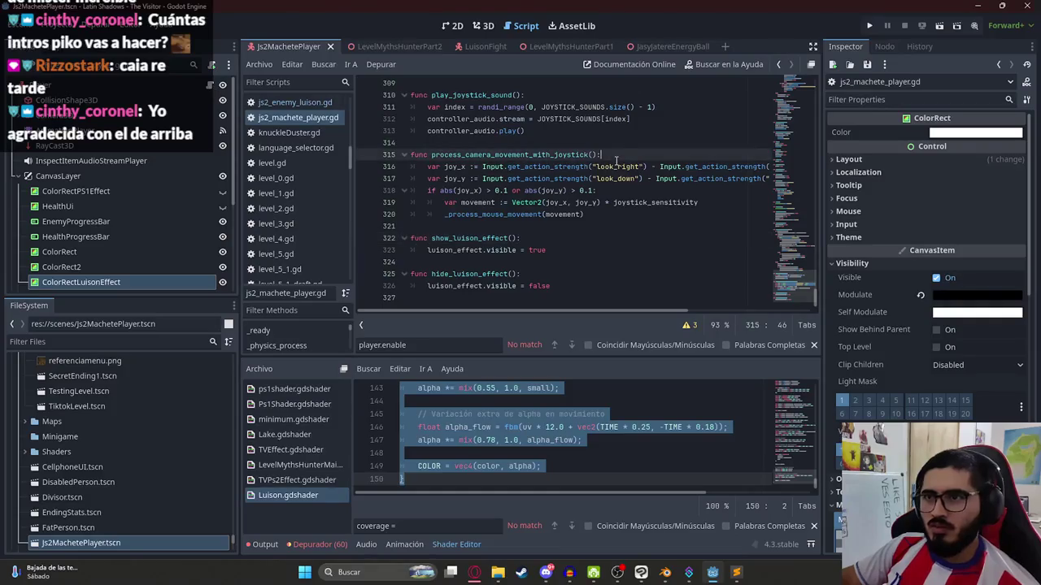
# - Paste the full player script into ChatGPT and ask it to build the fly particles by script inside CanvasLayer, before TVFrame
pyautogui.hotkey('ctrl', 'a')
pyautogui.hotkey('alt', 'Tab')
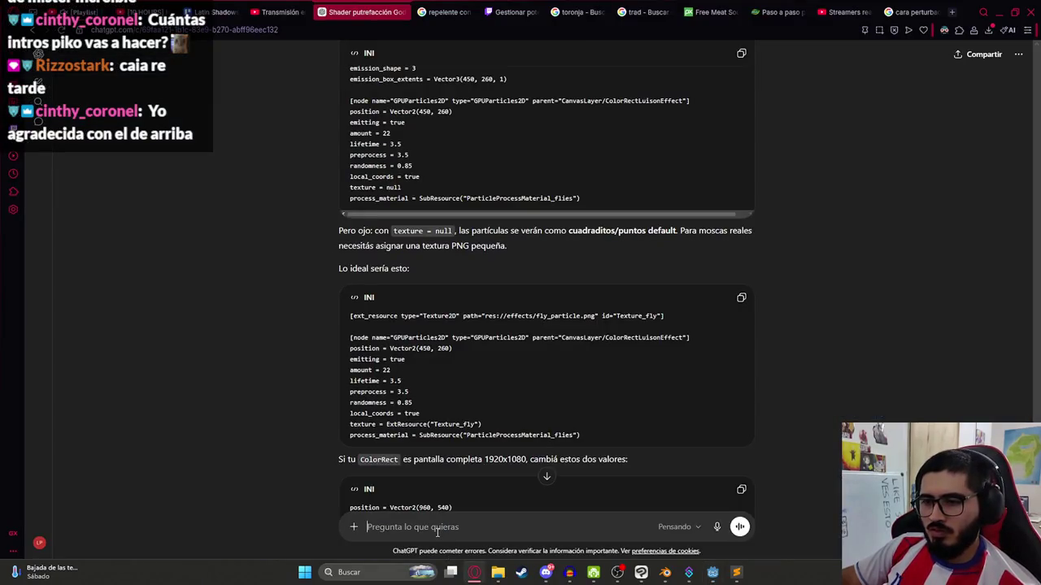
pyautogui.write('Prefiero por script, agregalo a este script')
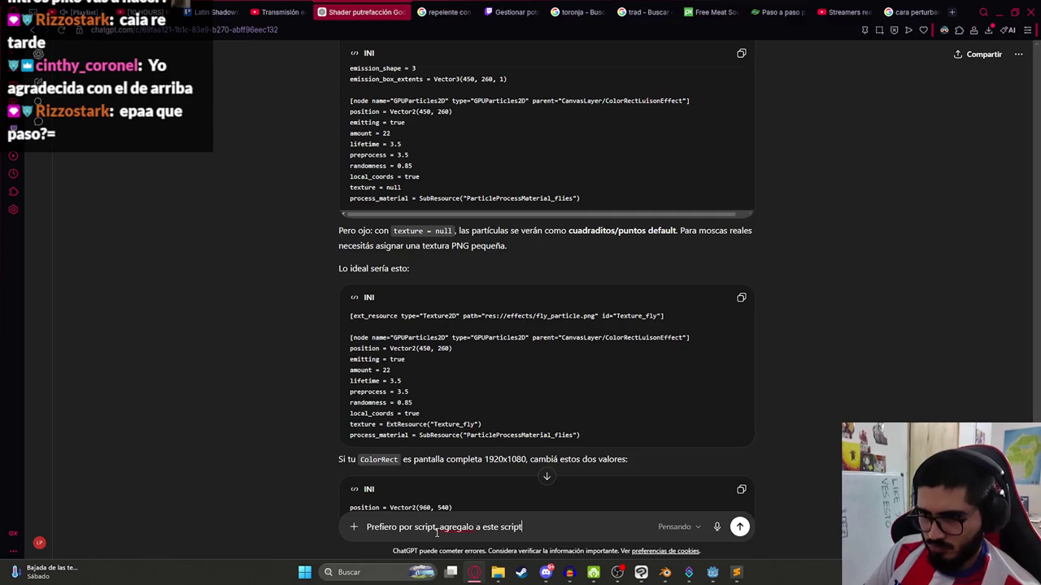
pyautogui.hotkey('ctrl', 'v')
pyautogui.press('BackSpace')
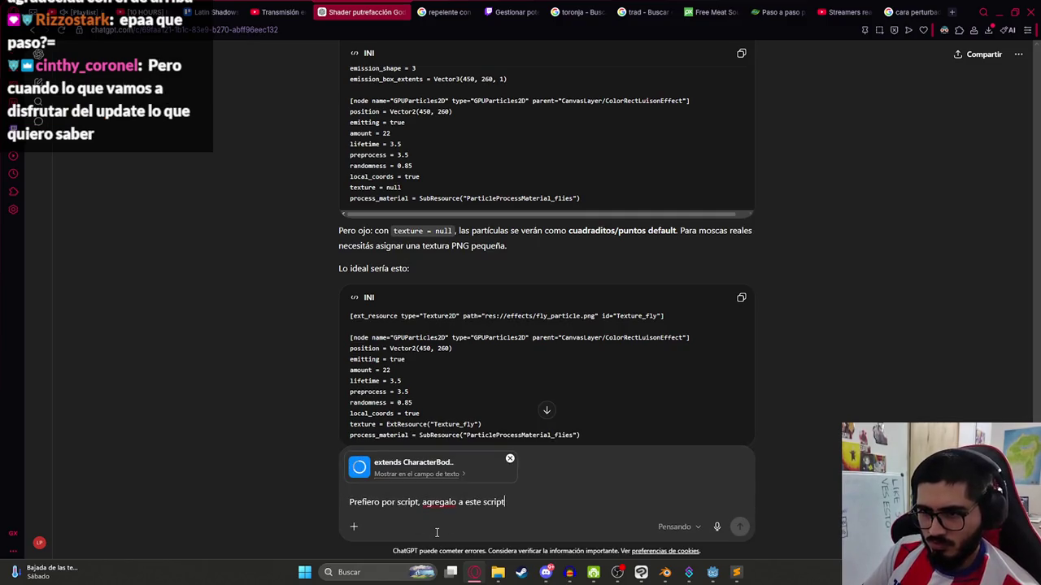
pyautogui.write('entro d')
pyautogui.hotkey('alt', 'Tab')
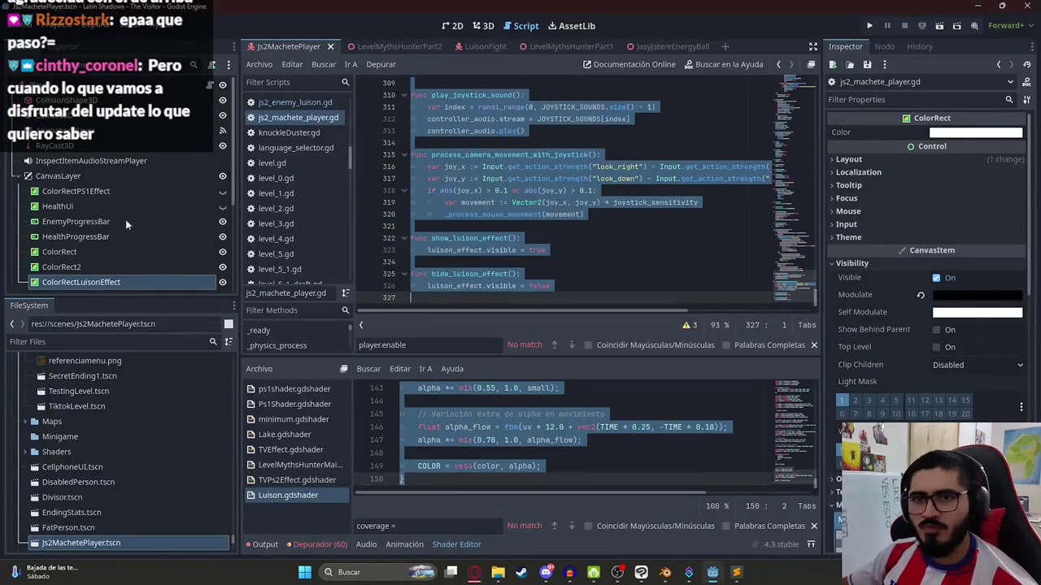
pyautogui.doubleClick(106, 177)
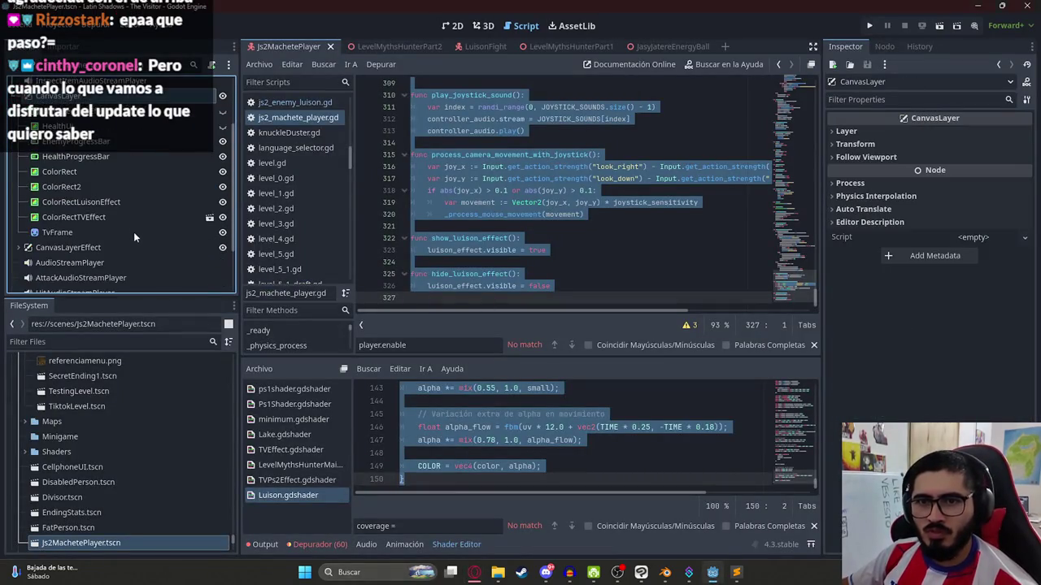
pyautogui.hotkey('alt', 'Tab')
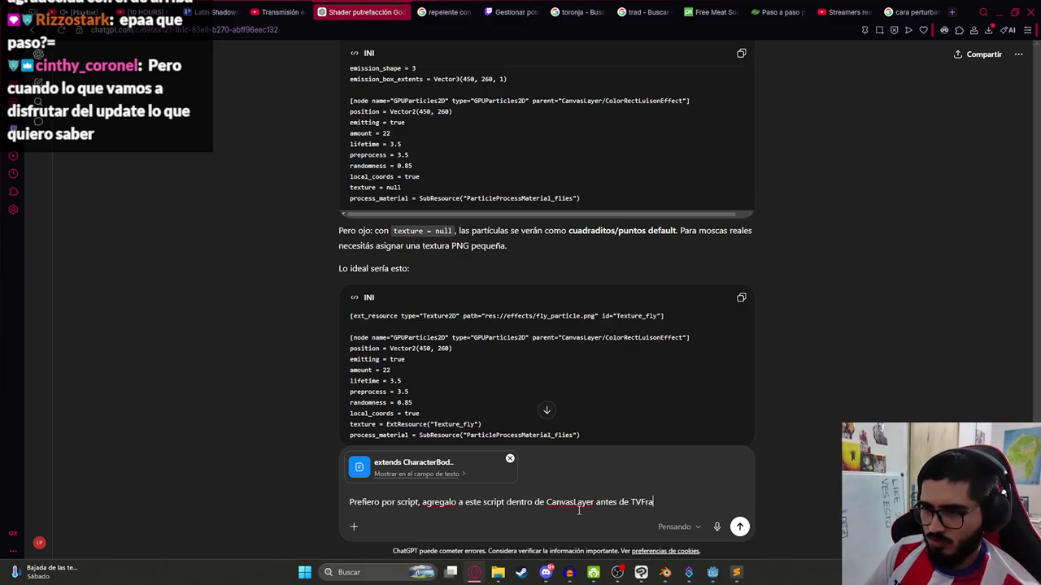
pyautogui.press('Return')
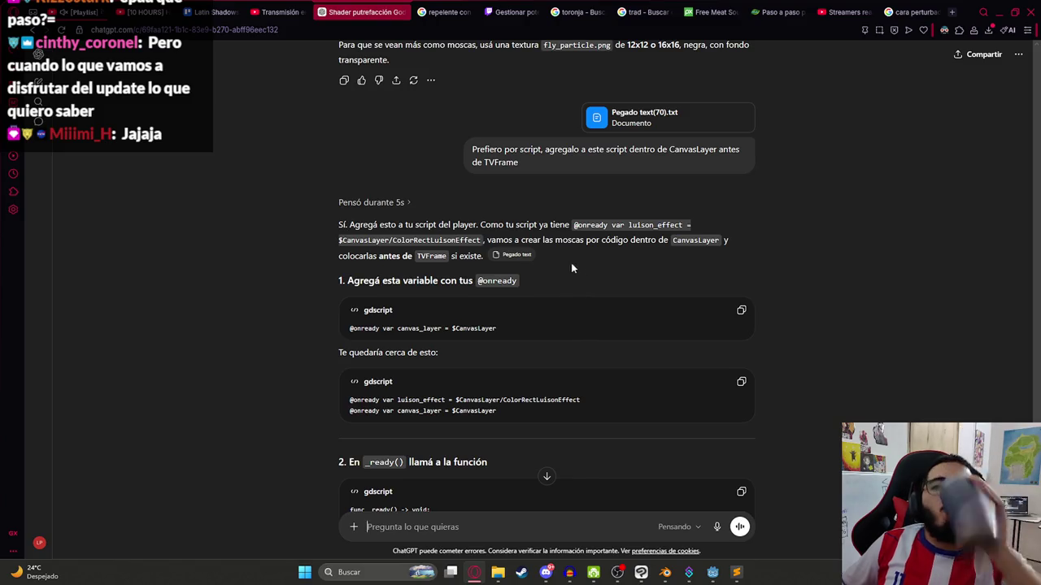
# - Ask ChatGPT for the complete fly-particles code
pyautogui.scroll(-9, 536, 369)
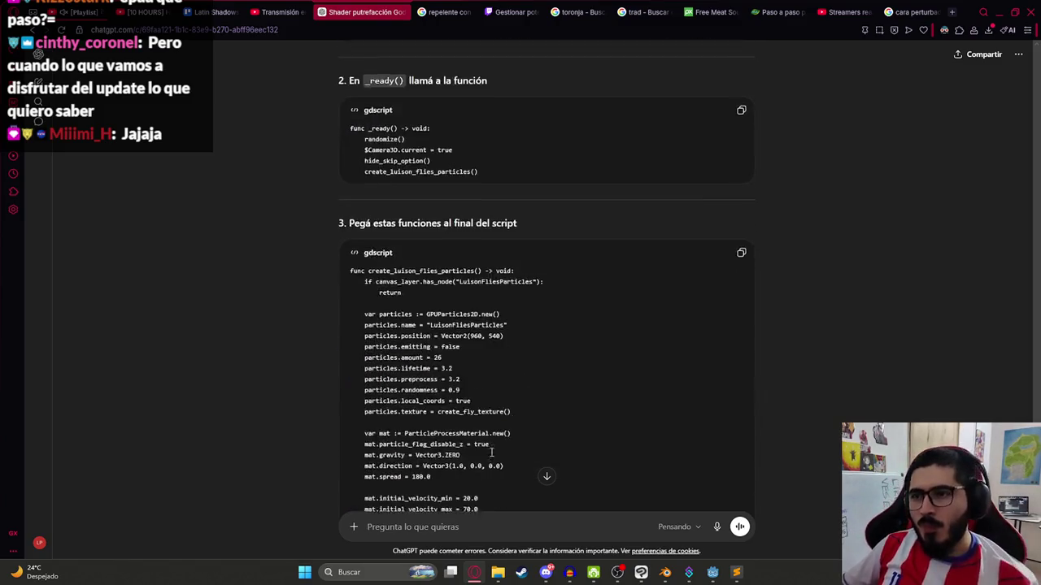
pyautogui.scroll(3, 433, 539)
pyautogui.write('pasame comple')
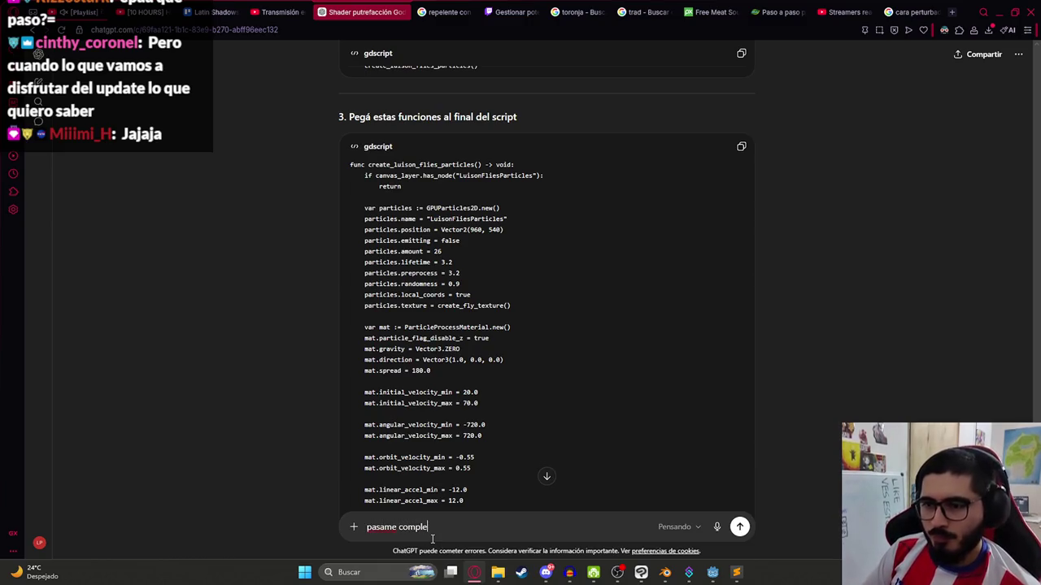
pyautogui.write('to')
pyautogui.press('Return')
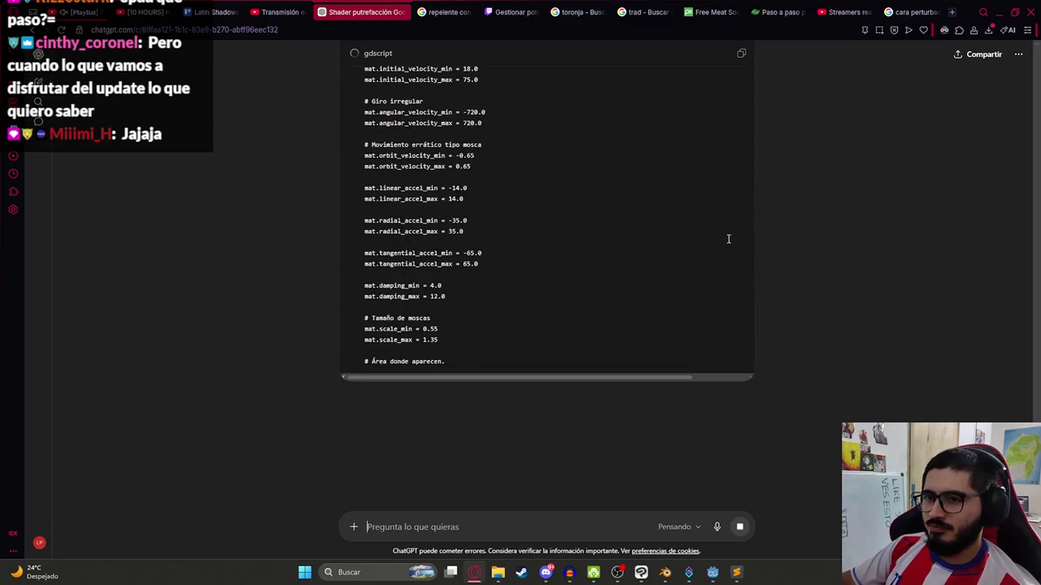
# - Copy the generated gdscript code block with create_luison_flies_particles and create_fly_texture, and return to Godot
pyautogui.scroll(-3, 728, 237)
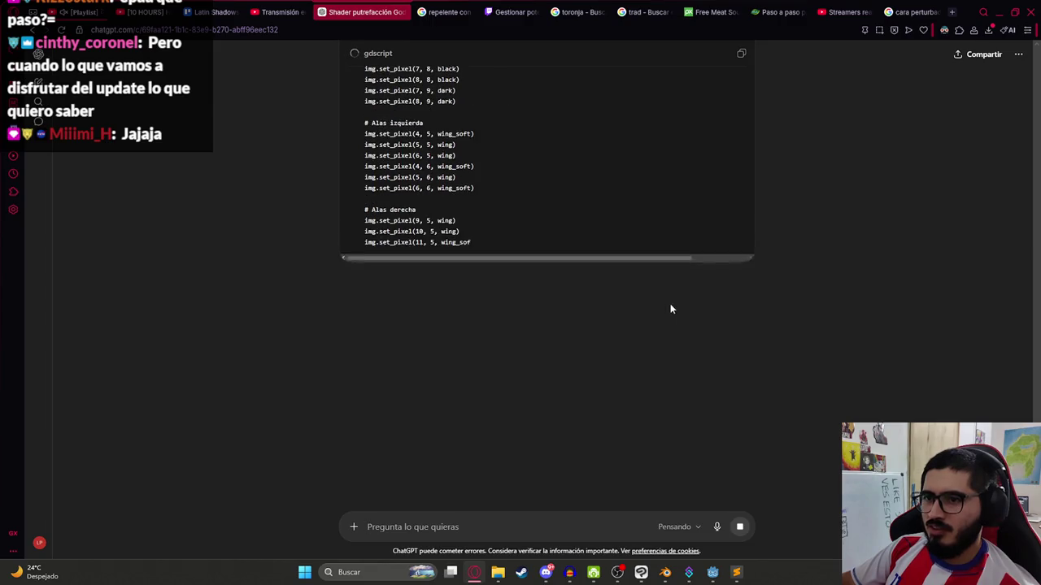
pyautogui.scroll(-4, 504, 318)
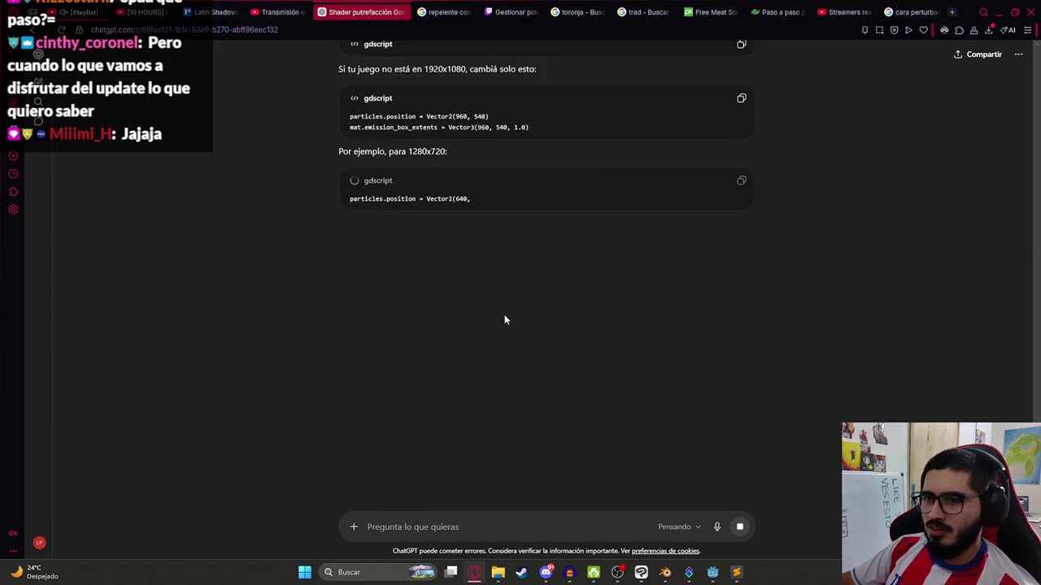
pyautogui.scroll(4, 665, 190)
pyautogui.click(740, 58)
pyautogui.scroll(-2, 204, 333)
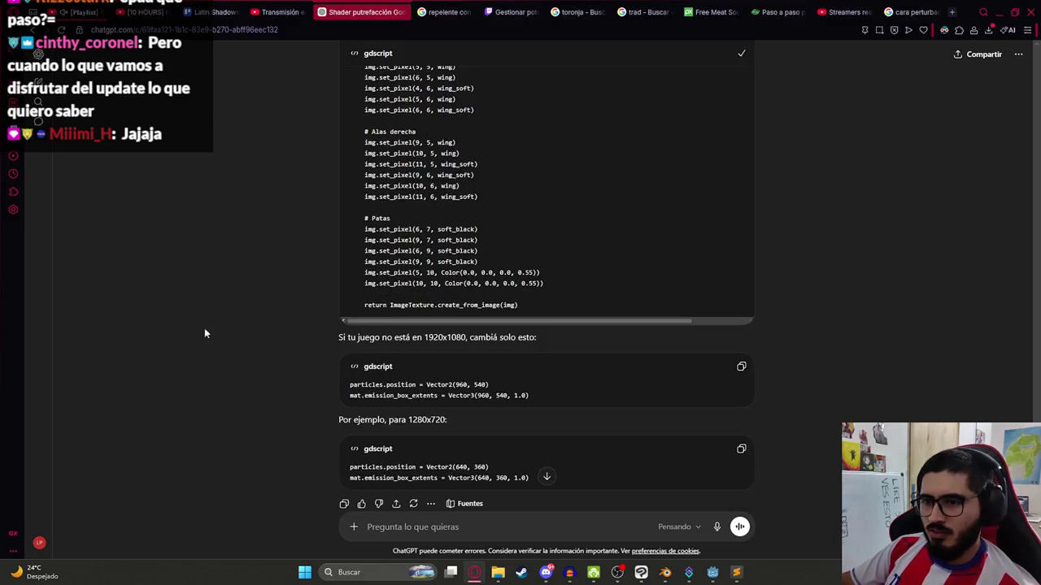
pyautogui.hotkey('alt', 'Tab')
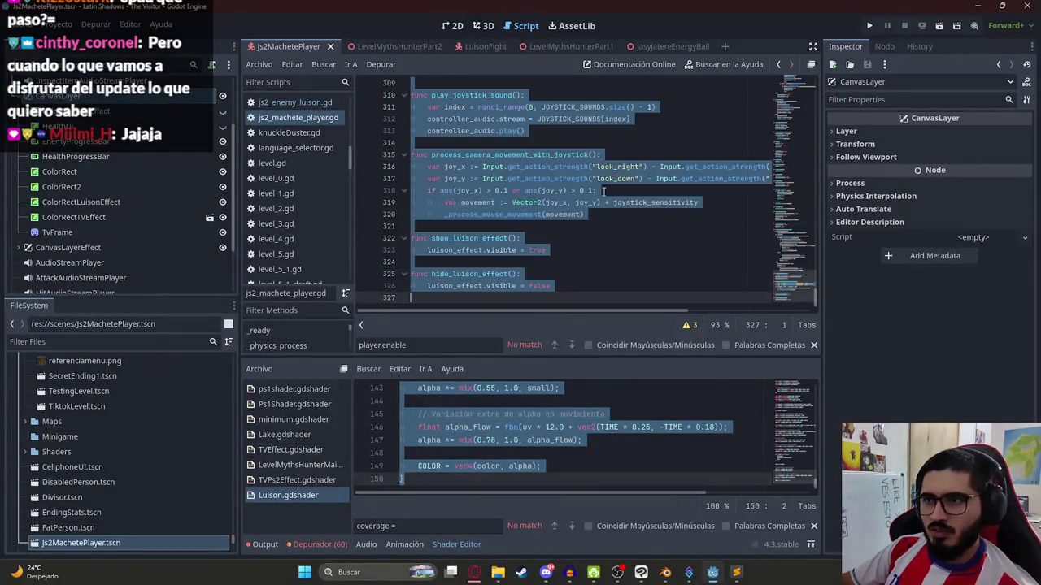
# - Replace js2_machete_player.gd with the copied fly-particles code, save it, and save the LevelMythsHunterPart2 scene
pyautogui.hotkey('ctrl', 'v')
pyautogui.hotkey('ctrl', 's')
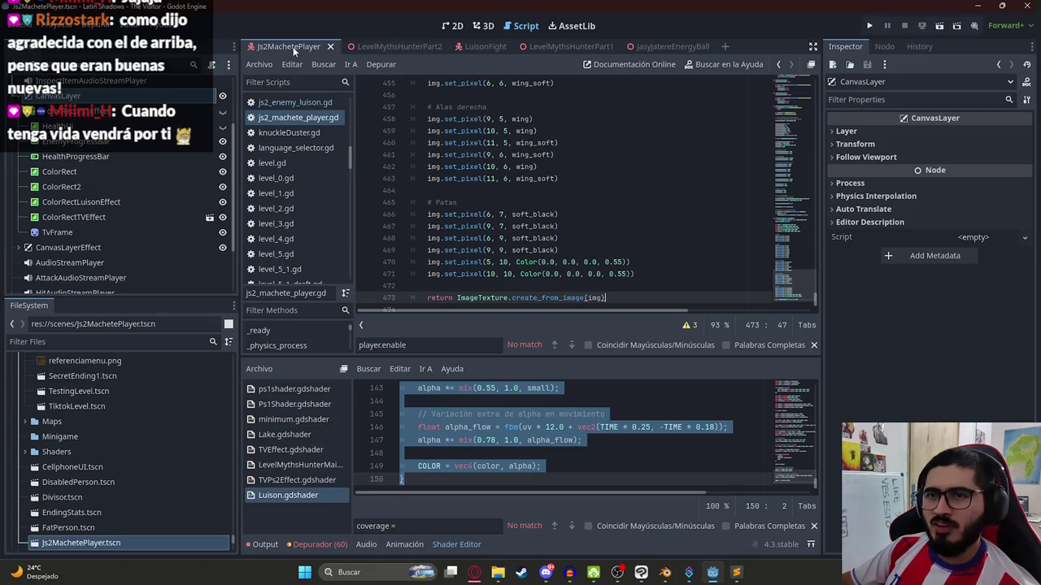
pyautogui.rightClick(380, 52)
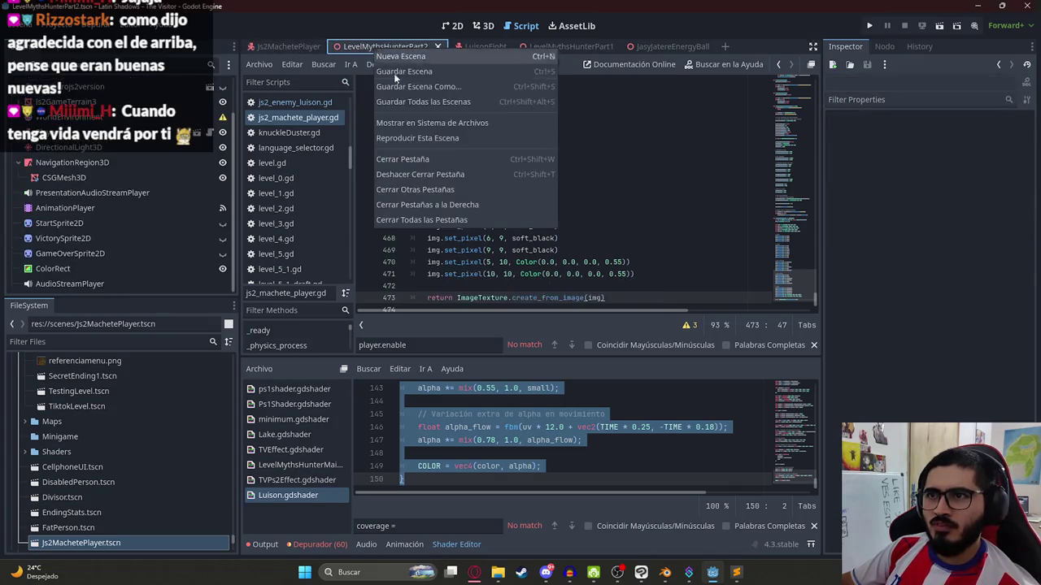
pyautogui.click(443, 129)
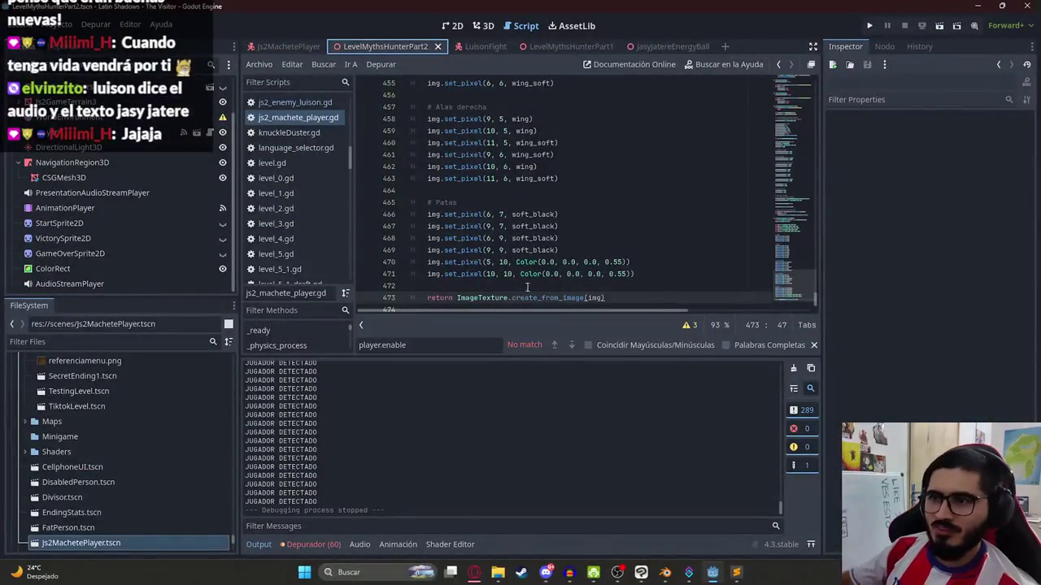
# - Compare the fly code around lines 467-468 against ChatGPT's answer
pyautogui.click(599, 223)
pyautogui.moveTo(628, 358); pyautogui.dragTo(627, 411)
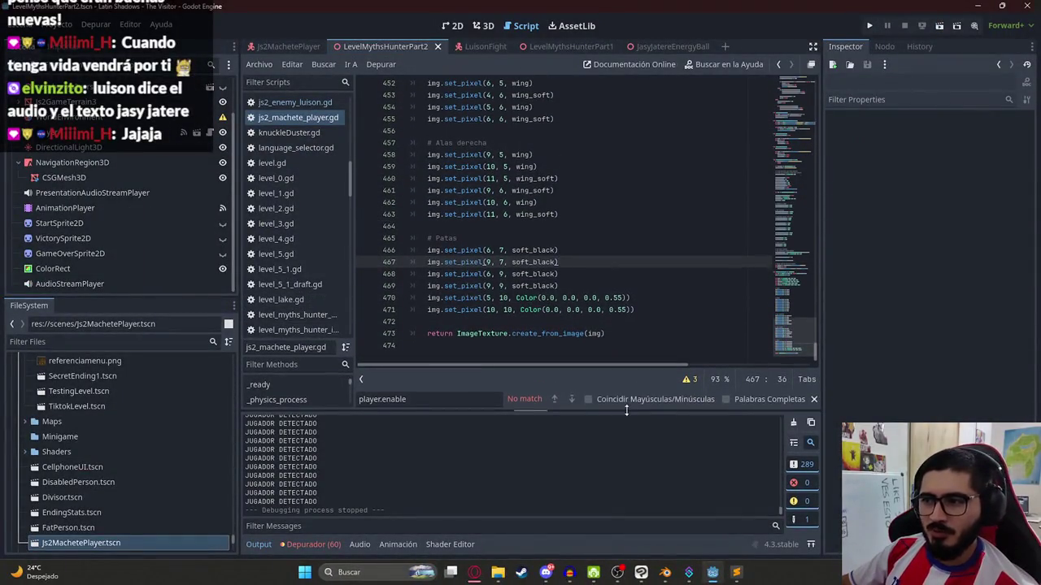
pyautogui.hotkey('alt', 'Tab')
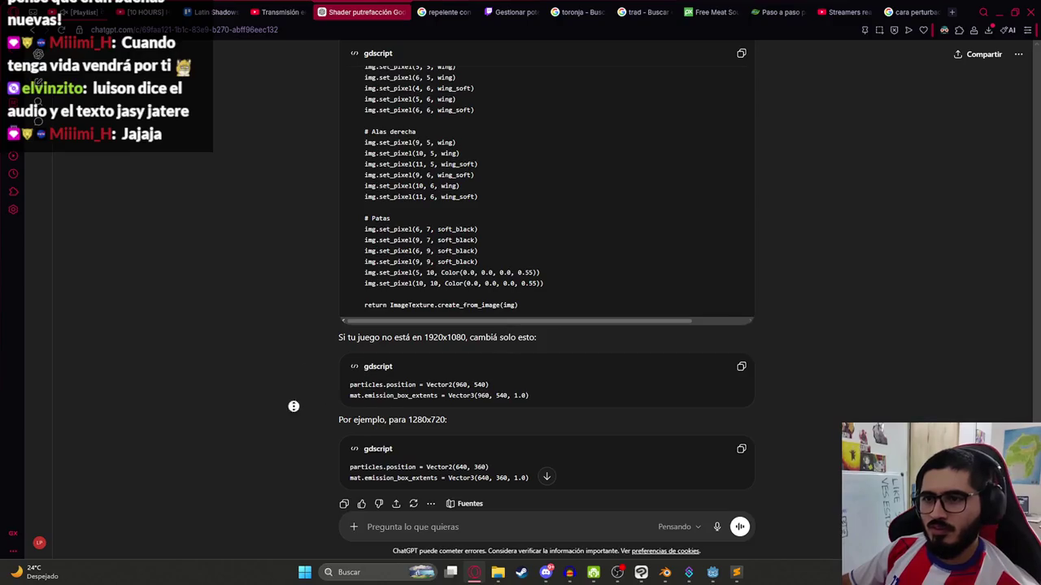
pyautogui.scroll(5, 293, 409)
pyautogui.hotkey('alt', 'Tab')
pyautogui.click(690, 271)
pyautogui.scroll(2, 794, 334)
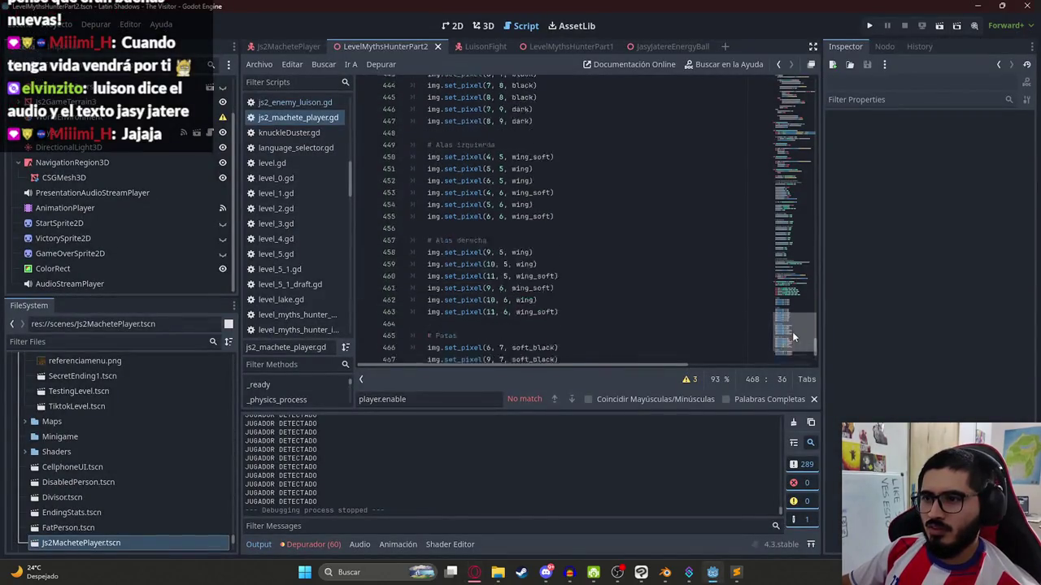
pyautogui.scroll(-3, 794, 340)
pyautogui.hotkey('alt', 'Tab')
pyautogui.scroll(-15, 546, 477)
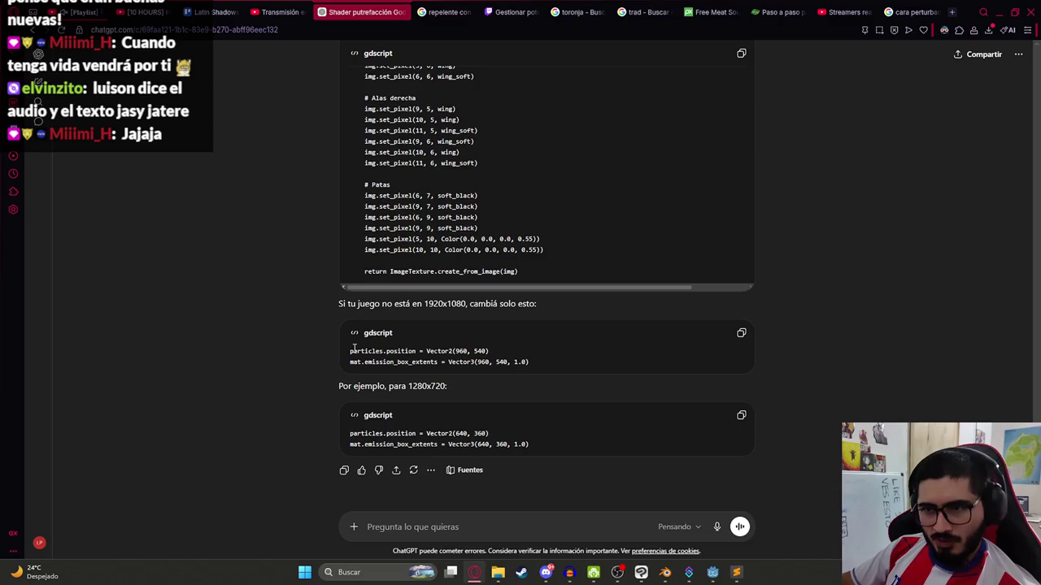
# - Replace the particles position on line 363 with the 1280x720 value Vector2(640, 360)
pyautogui.moveTo(350, 352); pyautogui.dragTo(458, 351)
pyautogui.moveTo(351, 351); pyautogui.dragTo(488, 351)
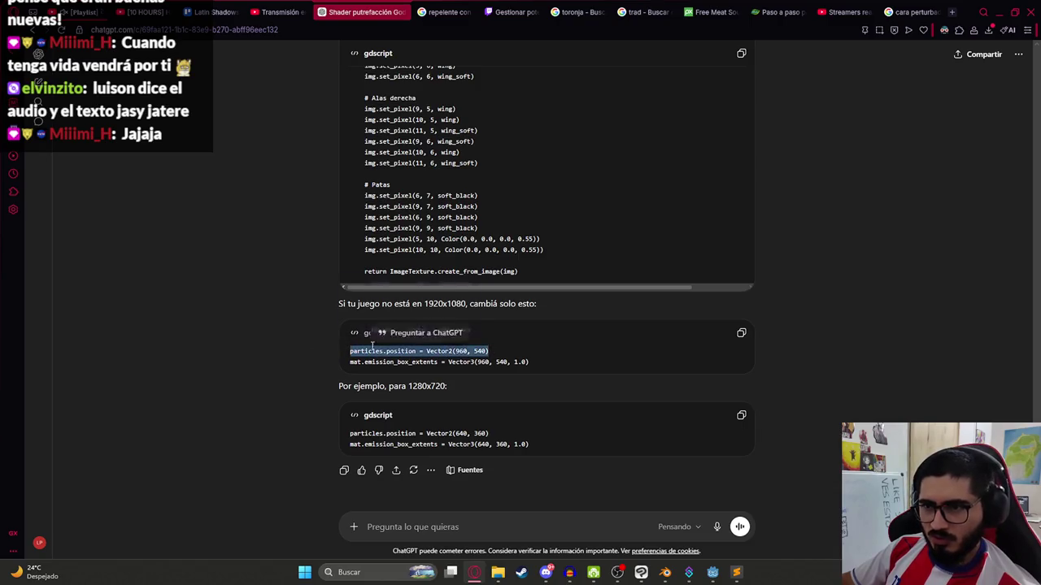
pyautogui.click(550, 359)
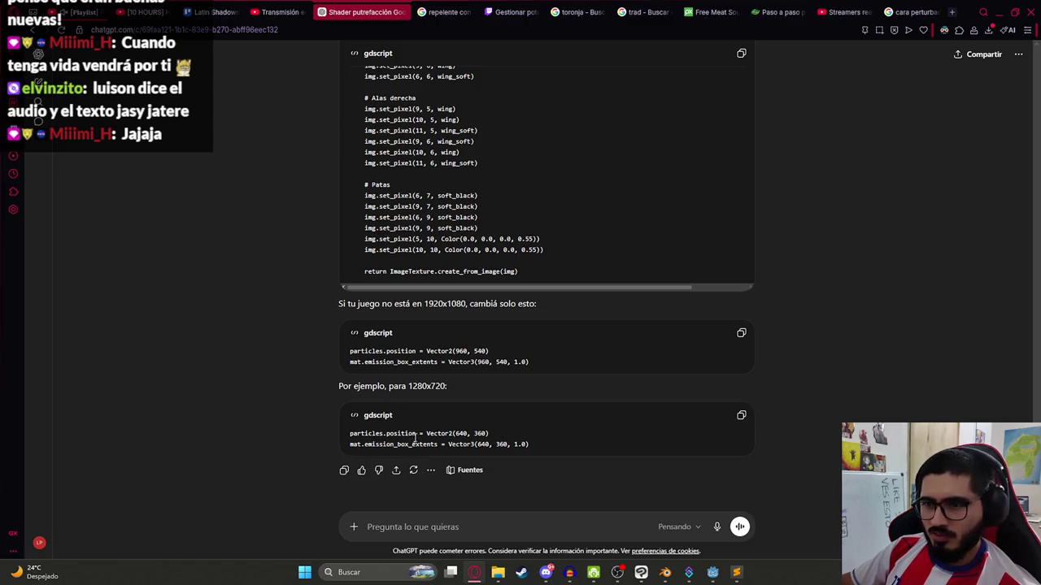
pyautogui.moveTo(426, 433); pyautogui.dragTo(350, 433)
pyautogui.hotkey('alt', 'Tab')
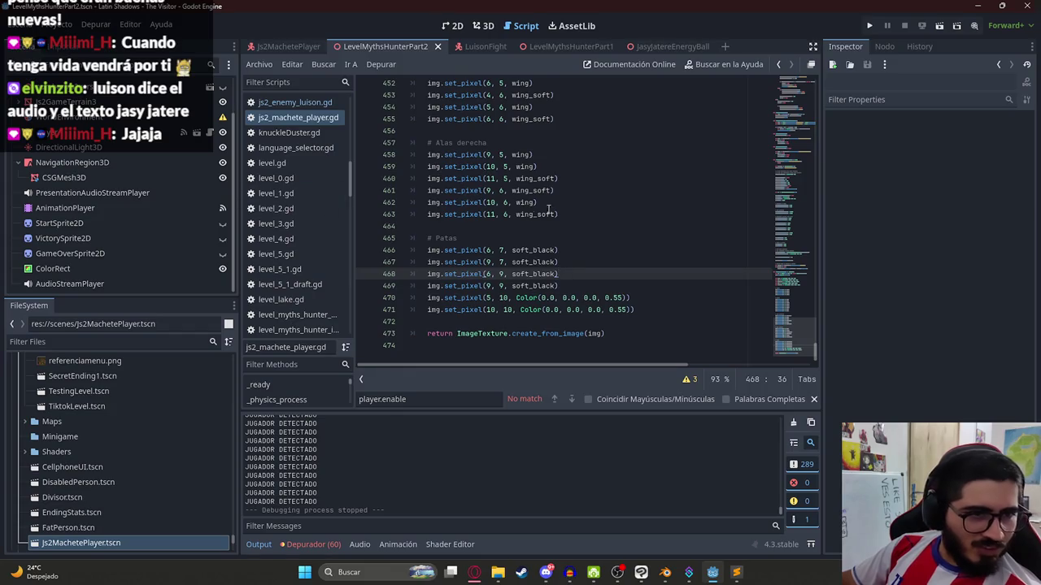
pyautogui.hotkey('ctrl', 'f')
pyautogui.hotkey('ctrl', 'v')
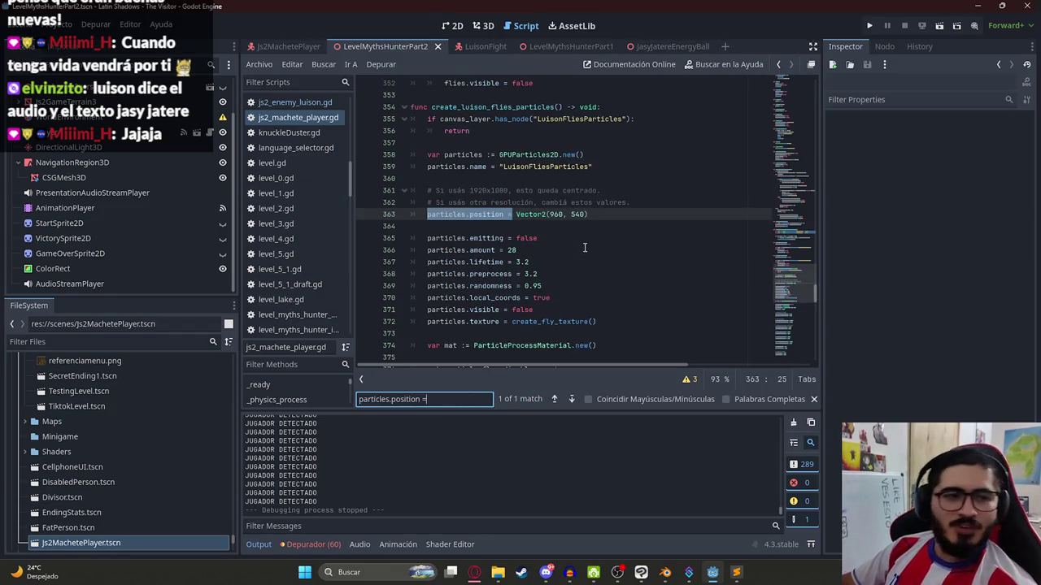
pyautogui.hotkey('alt', 'Tab')
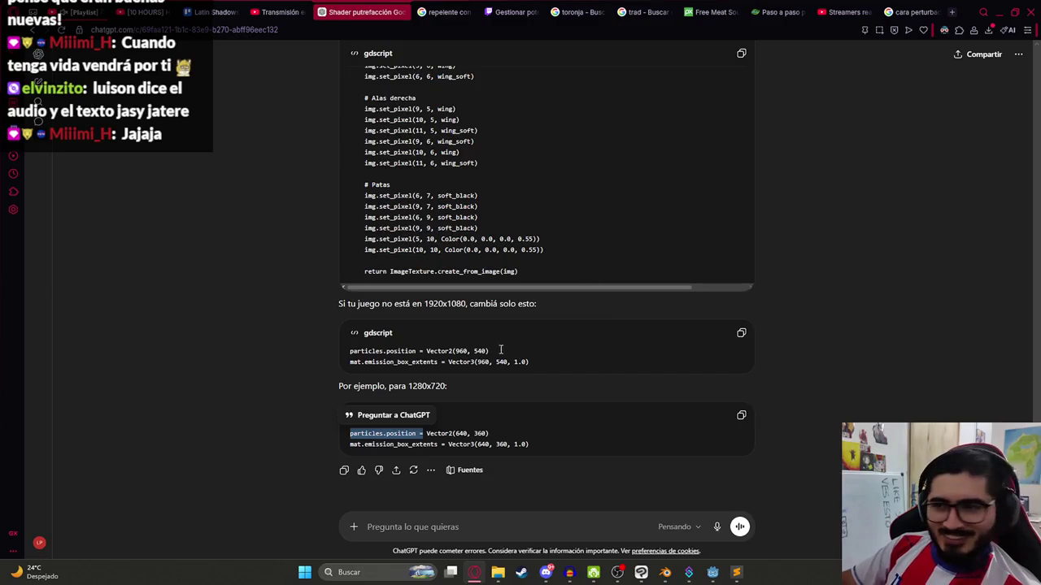
pyautogui.moveTo(553, 437); pyautogui.dragTo(330, 423)
pyautogui.hotkey('alt', 'Tab')
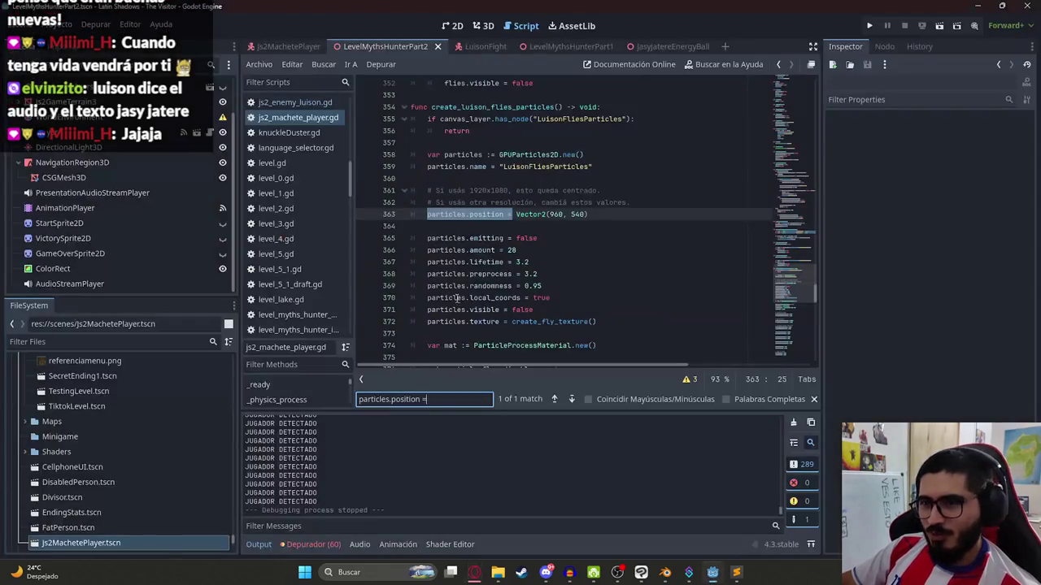
pyautogui.hotkey('alt', 'Tab')
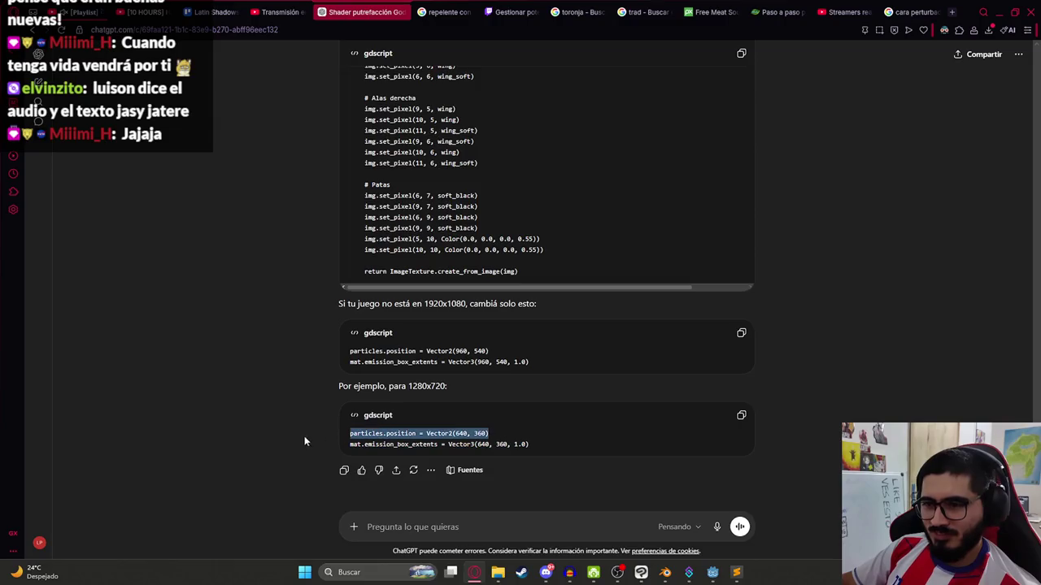
pyautogui.hotkey('alt', 'Tab')
pyautogui.tripleClick(594, 213)
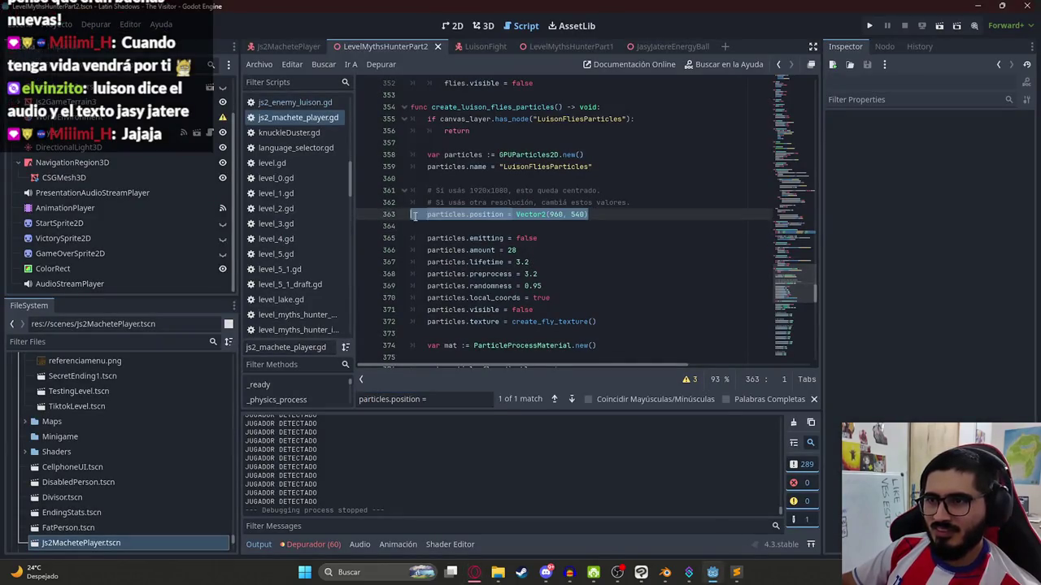
pyautogui.hotkey('ctrl', 'v')
# - Replace the emission_box_extents on line 412 with Vector3(640, 360, 1.0)
pyautogui.hotkey('alt', 'Tab')
pyautogui.moveTo(530, 445); pyautogui.dragTo(307, 447)
pyautogui.moveTo(446, 362); pyautogui.dragTo(349, 361)
pyautogui.hotkey('ctrl', 'c')
pyautogui.hotkey('alt', 'Tab')
pyautogui.hotkey('ctrl', 'f')
pyautogui.hotkey('ctrl', 'v')
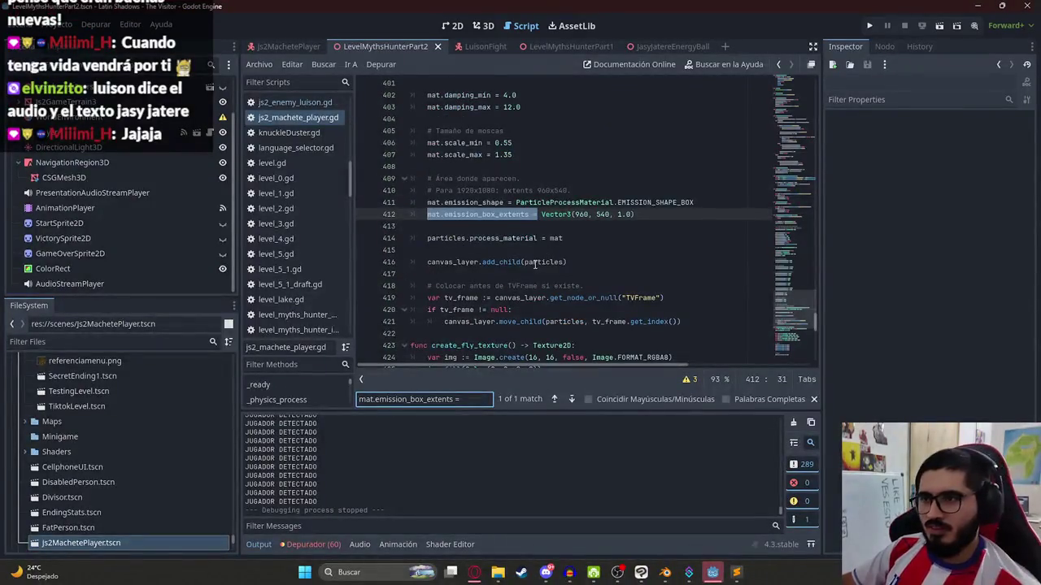
pyautogui.hotkey('alt', 'Tab')
pyautogui.moveTo(545, 445); pyautogui.dragTo(326, 436)
pyautogui.hotkey('ctrl', 'c')
pyautogui.hotkey('alt', 'Tab')
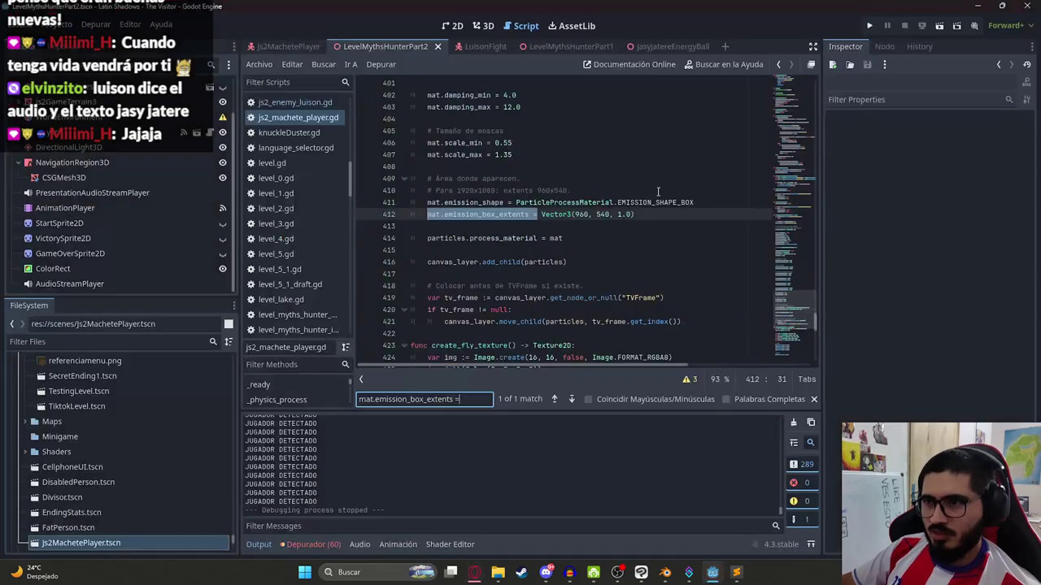
pyautogui.moveTo(636, 214); pyautogui.dragTo(395, 218)
pyautogui.hotkey('ctrl', 'v')
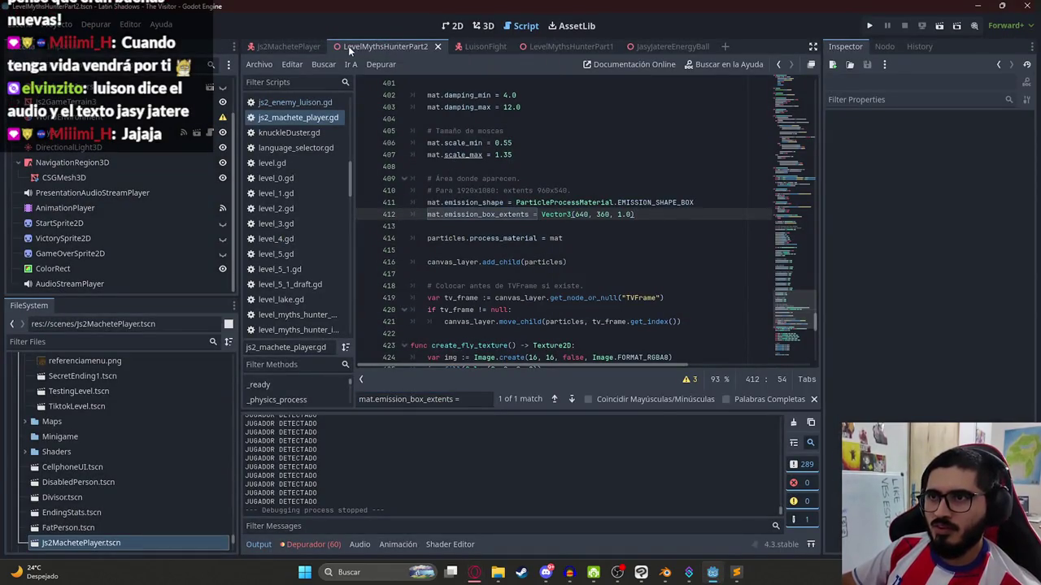
# - Hide ColorRectLightEffect in the Js2MachetePlayer scene and save the scene
pyautogui.click(282, 47)
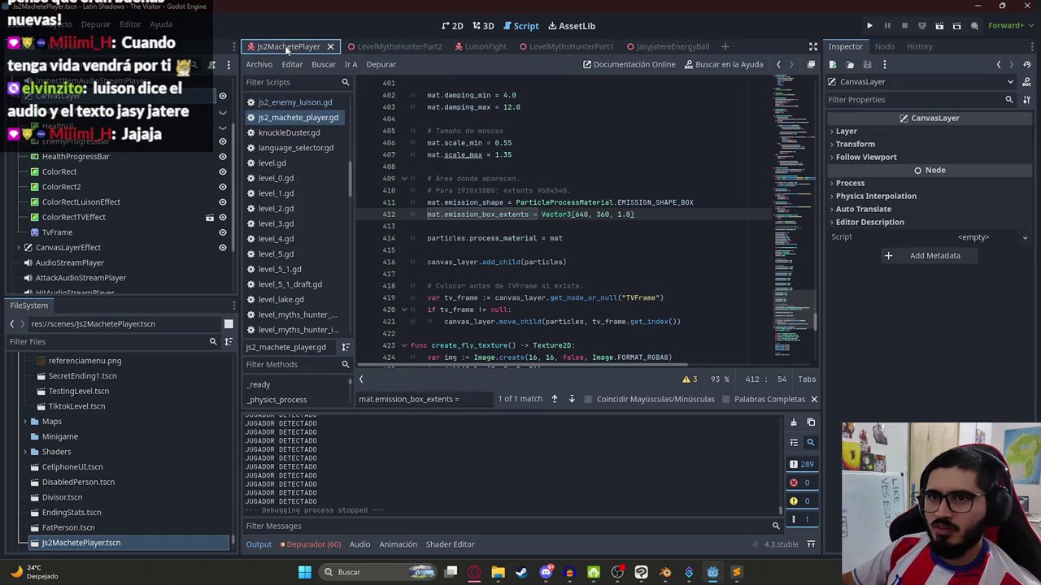
pyautogui.click(223, 201)
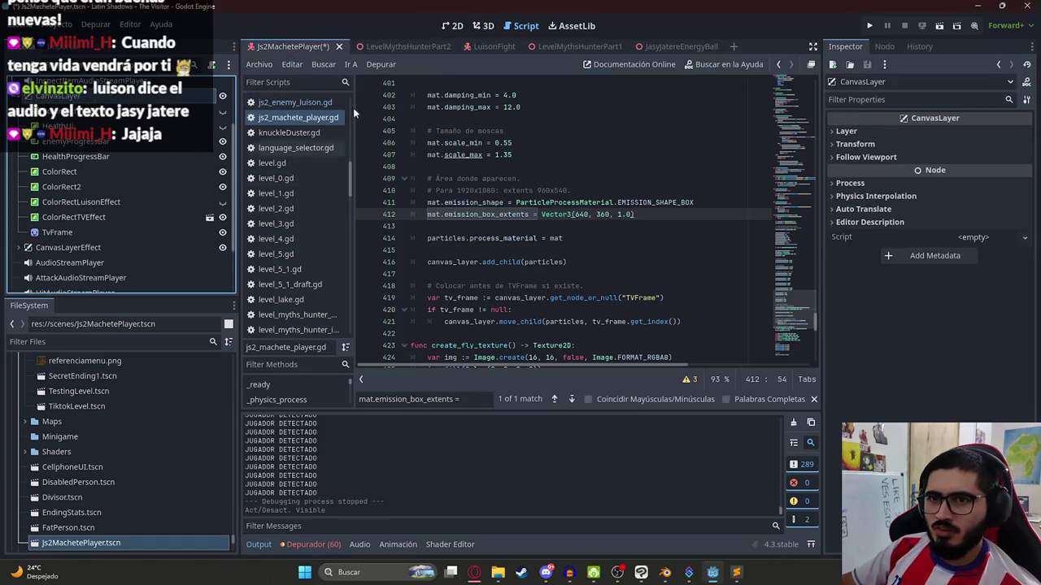
pyautogui.rightClick(394, 45)
pyautogui.click(438, 134)
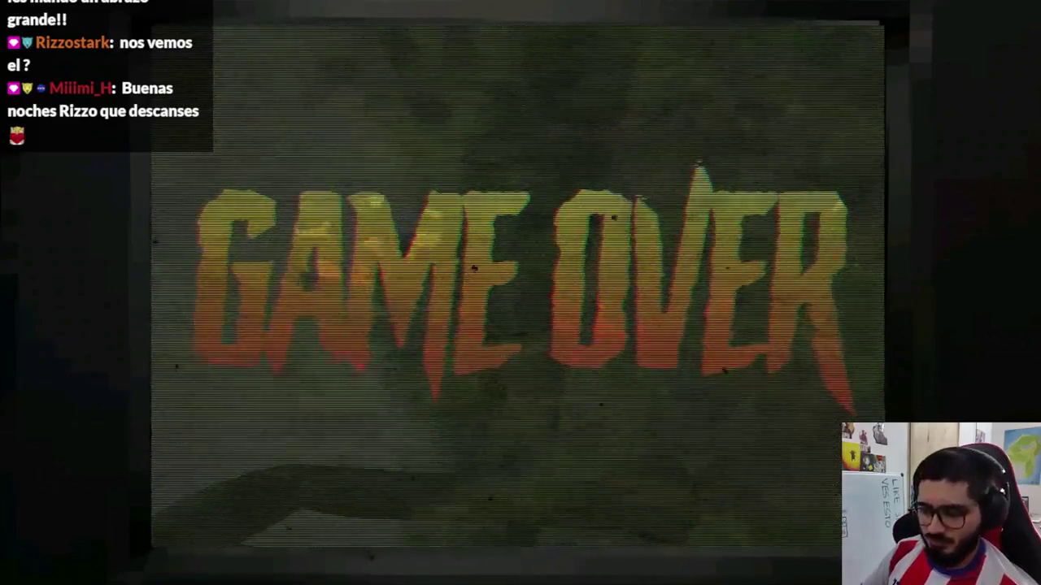
# - Scroll up in js2_machete_player.gd after the playtest ends
pyautogui.scroll(20, 650, 106)
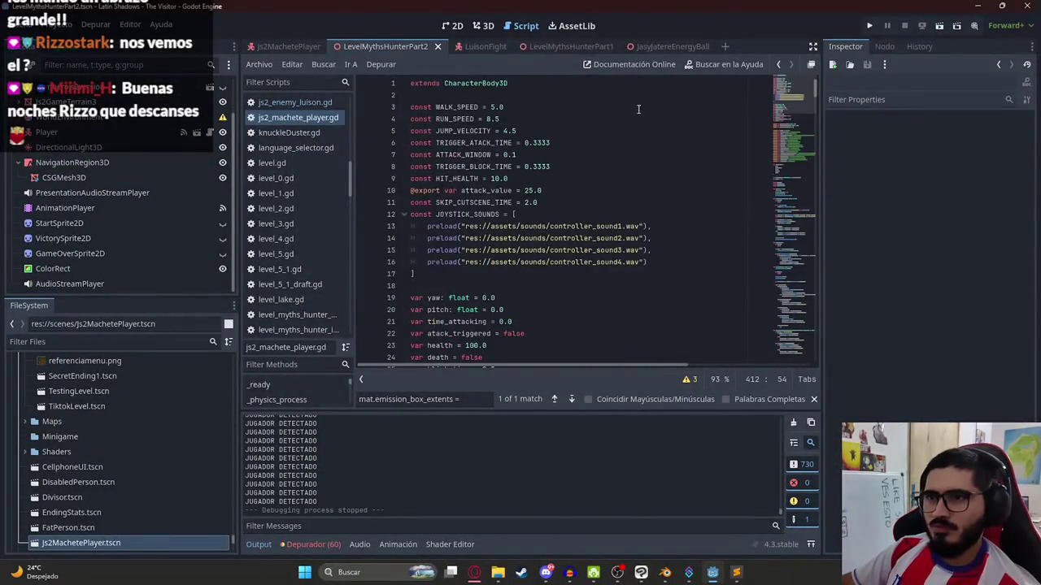
# - Browse the top of the player script, undoing a stray paste on line 11
pyautogui.click(477, 190)
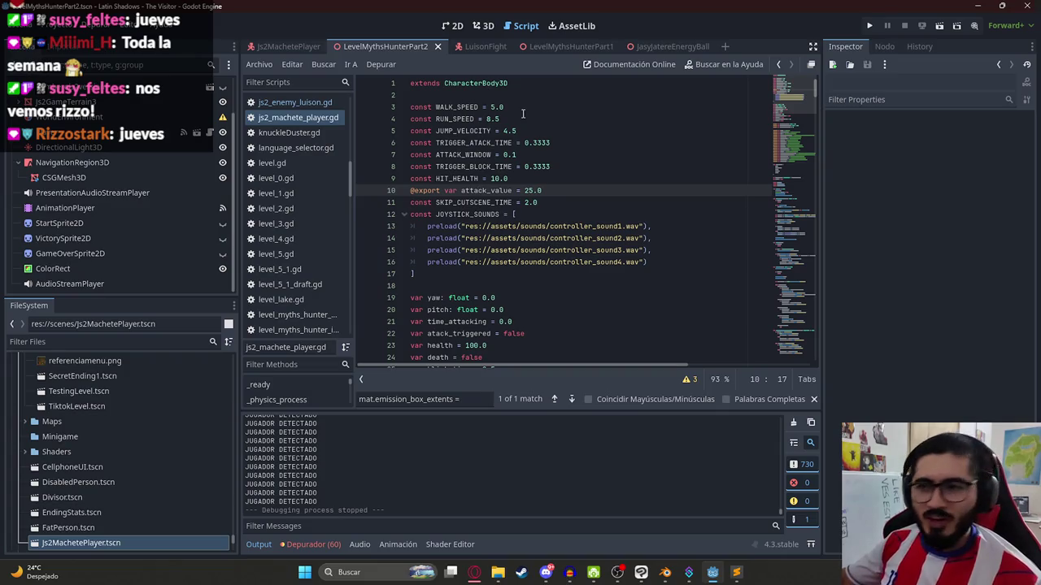
pyautogui.click(479, 264)
pyautogui.click(555, 205)
pyautogui.hotkey('ctrl', 'v')
pyautogui.hotkey('ctrl', 'z')
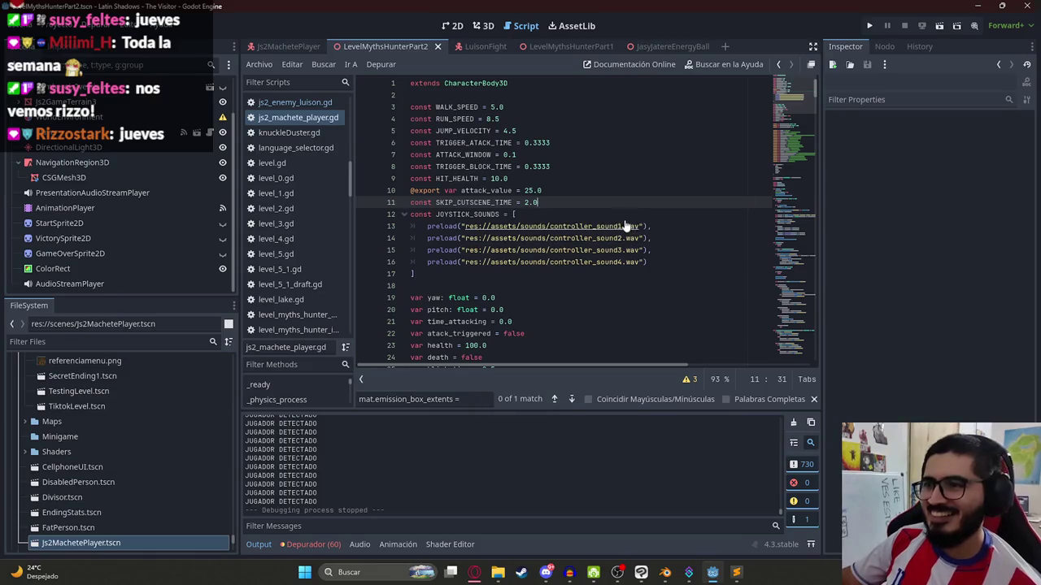
pyautogui.click(547, 166)
pyautogui.scroll(-6, 571, 192)
pyautogui.click(527, 203)
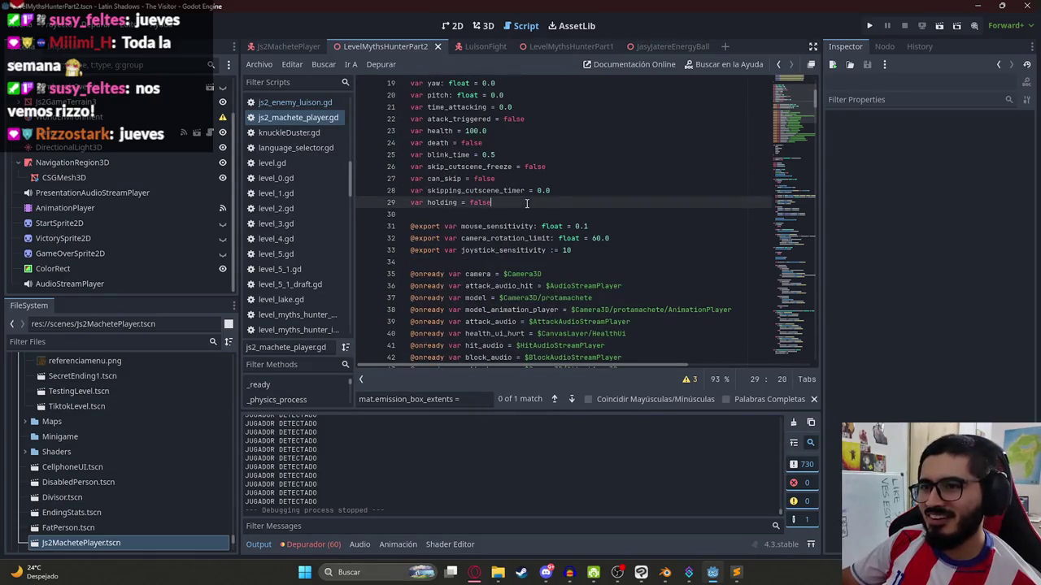
# - Search the script for 'fly' and select create on create_fly_texture's line 424
pyautogui.hotkey('ctrl', 'f')
pyautogui.write('fly')
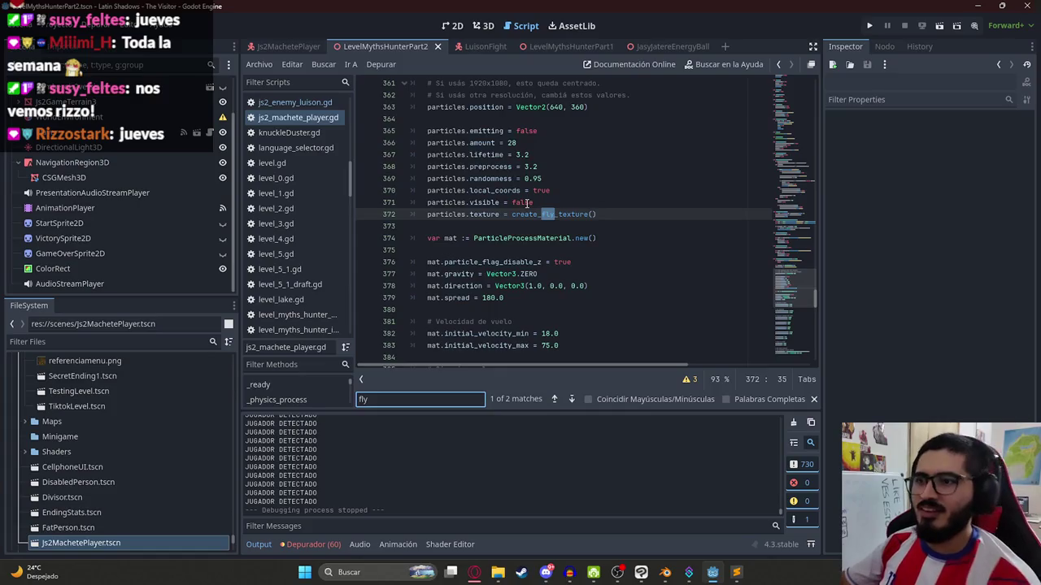
pyautogui.press('Return')
pyautogui.press('Return')
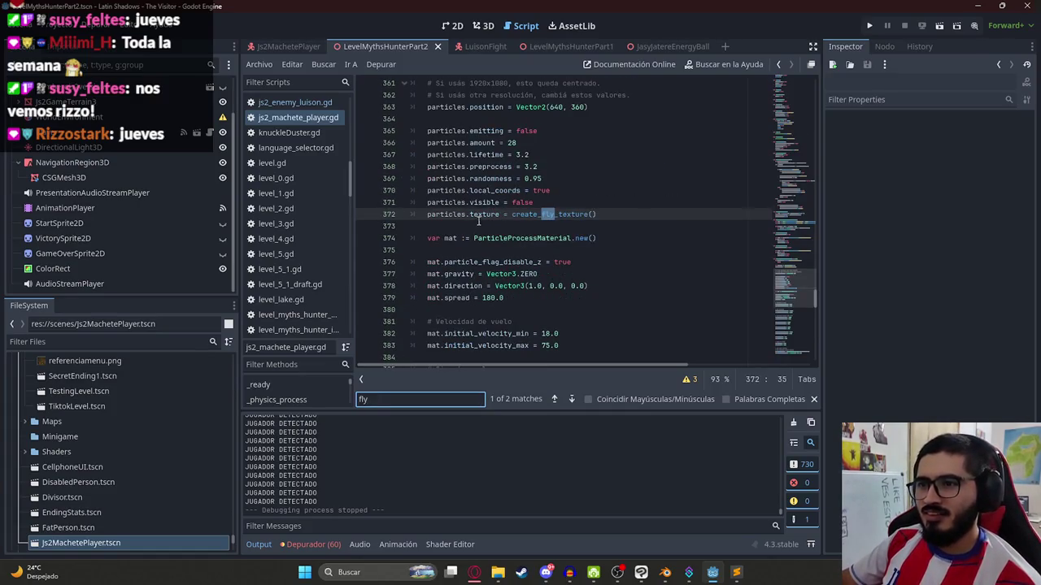
pyautogui.press('Return')
pyautogui.click(493, 226)
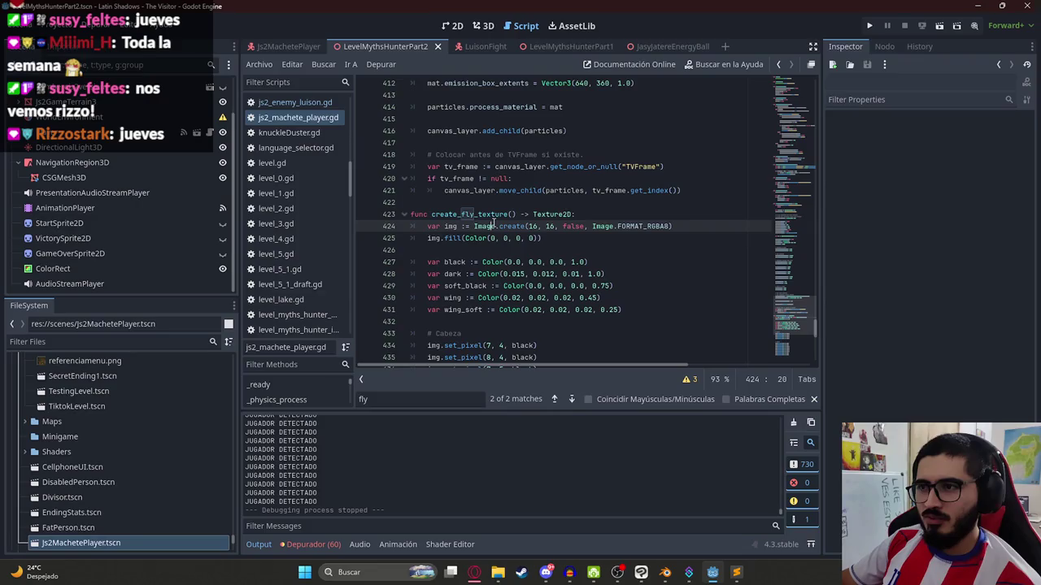
pyautogui.doubleClick(515, 226)
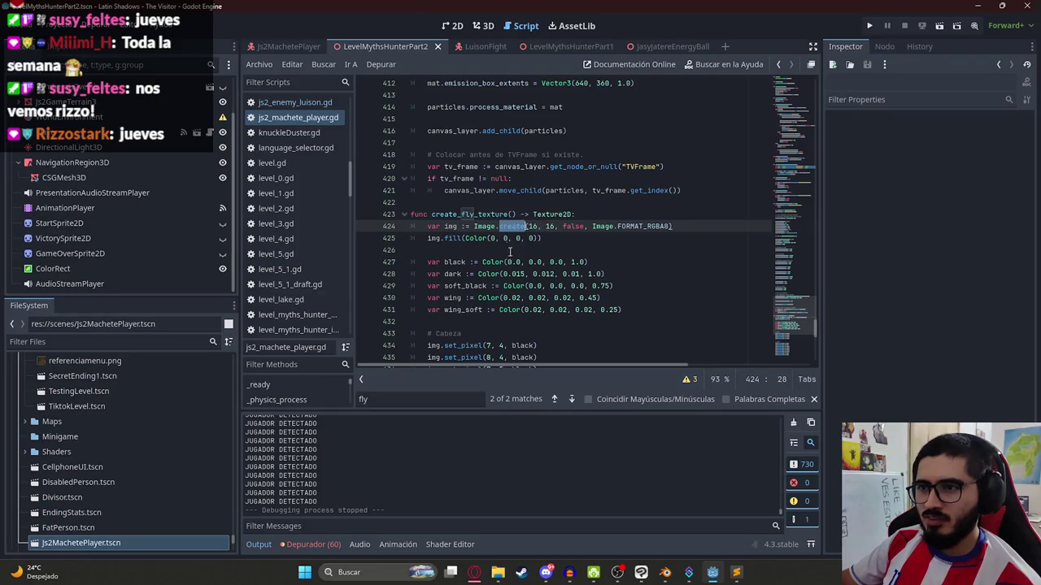
# - Type 'que parametro para hacer moscas mas grandes' into the ChatGPT prompt
pyautogui.hotkey('alt', 'Tab')
pyautogui.click(464, 524)
pyautogui.write('que parametro para hacer moscas mas grandes')
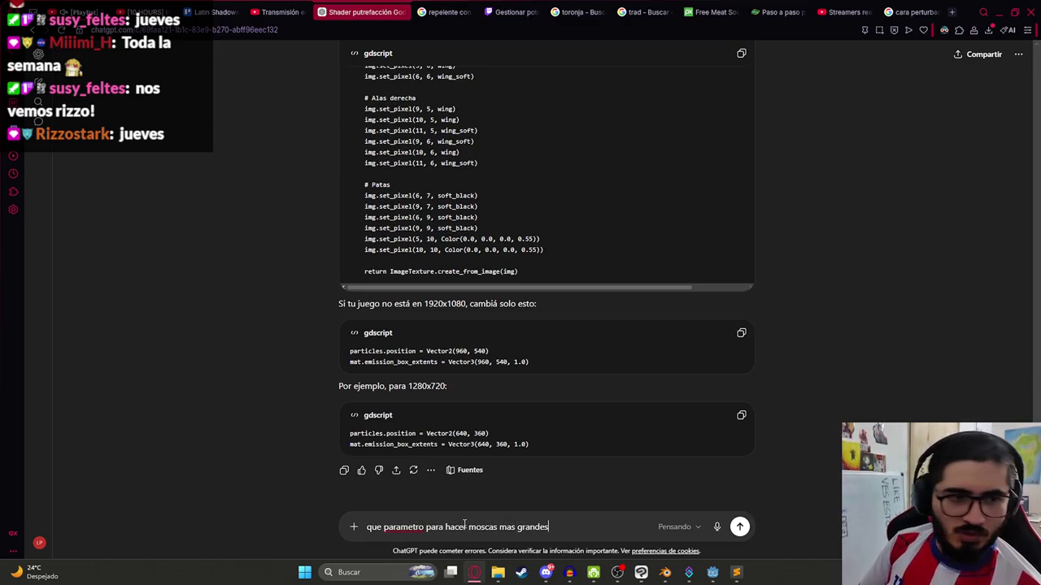
# - Send the bigger-flies question to ChatGPT and reorder the browser tabs
pyautogui.press('Return')
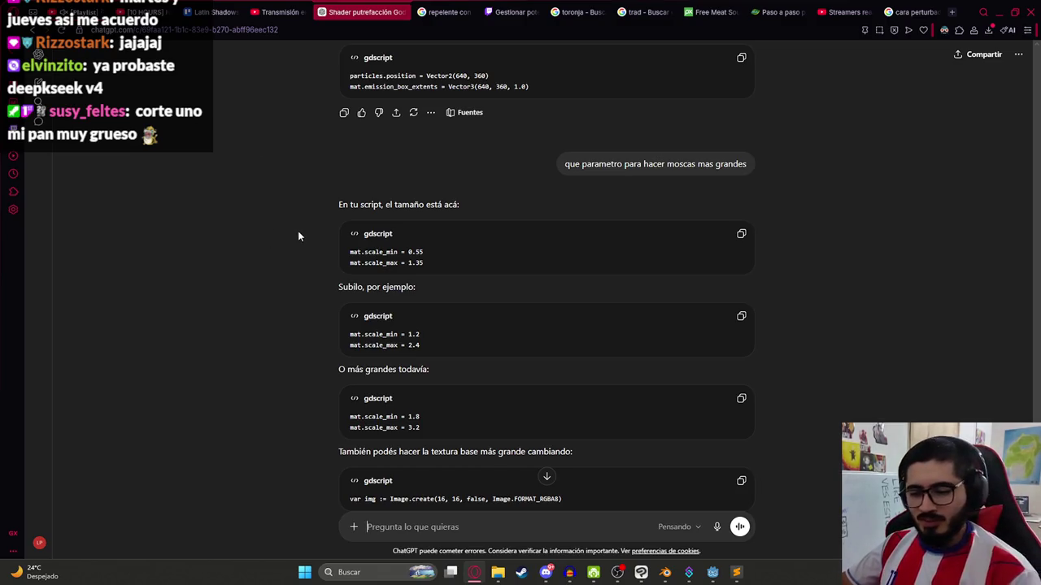
pyautogui.hotkey('ctrl', 'Tab')
pyautogui.moveTo(356, 8); pyautogui.dragTo(498, 10)
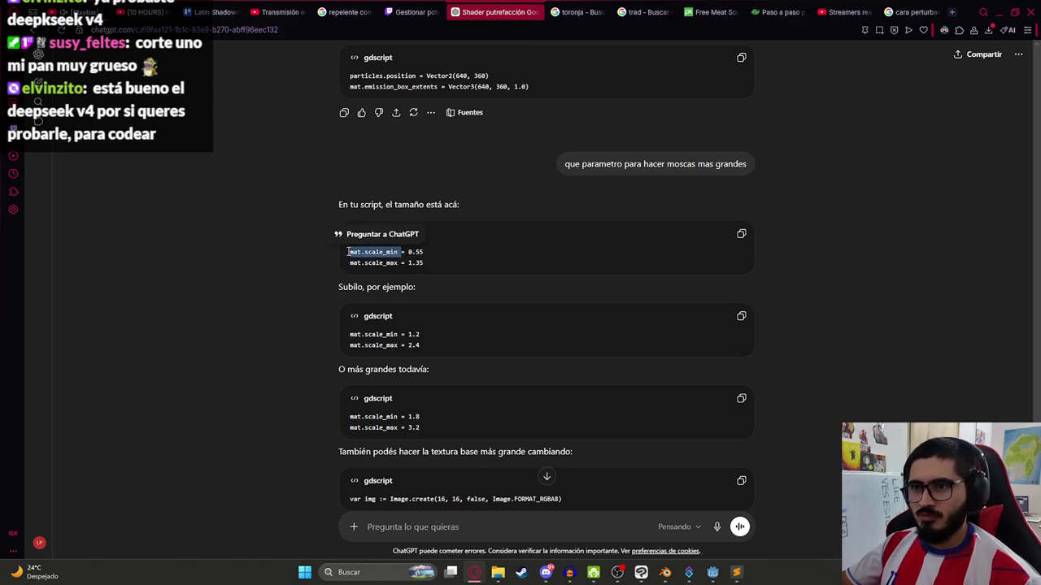
# - Copy mat.scale_min from ChatGPT's answer and find it in the Godot script to compare values
pyautogui.hotkey('ctrl', 'c')
pyautogui.hotkey('alt', 'Tab')
pyautogui.hotkey('ctrl', 'f')
pyautogui.hotkey('ctrl', 'v')
pyautogui.hotkey('alt', 'Tab')
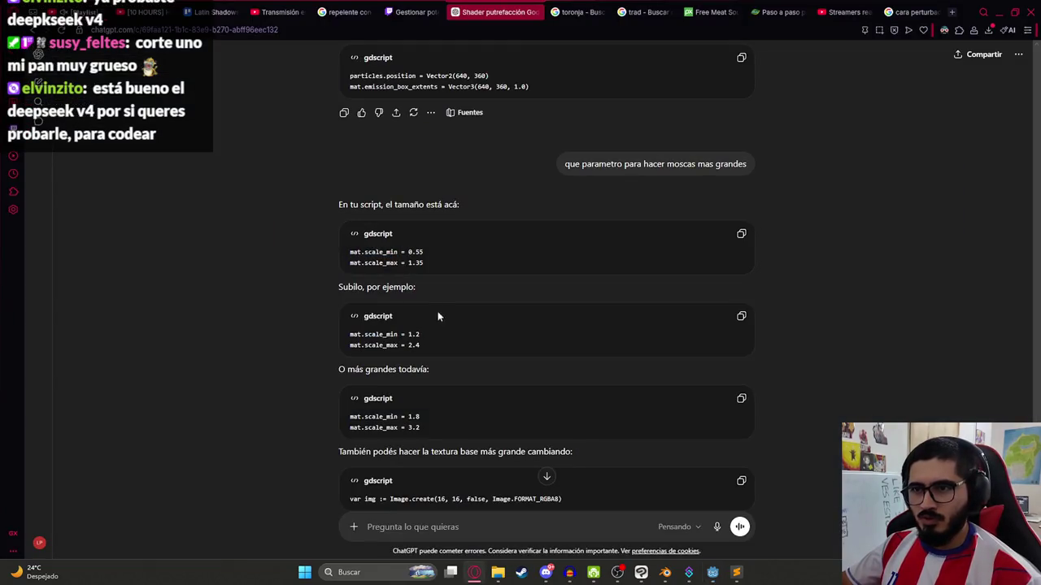
pyautogui.scroll(-1, 569, 330)
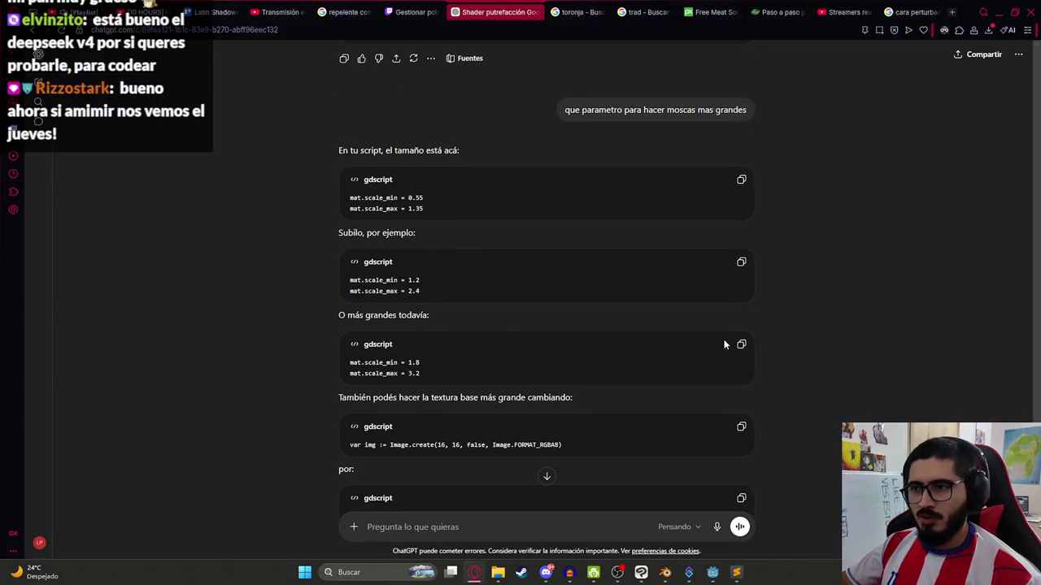
pyautogui.hotkey('alt', 'Tab')
# - Paste scale_min = 1.8 and scale_max = 3.2 over lines 406-407, fixing the indentation
pyautogui.moveTo(517, 228); pyautogui.dragTo(426, 215)
pyautogui.hotkey('ctrl', 'v')
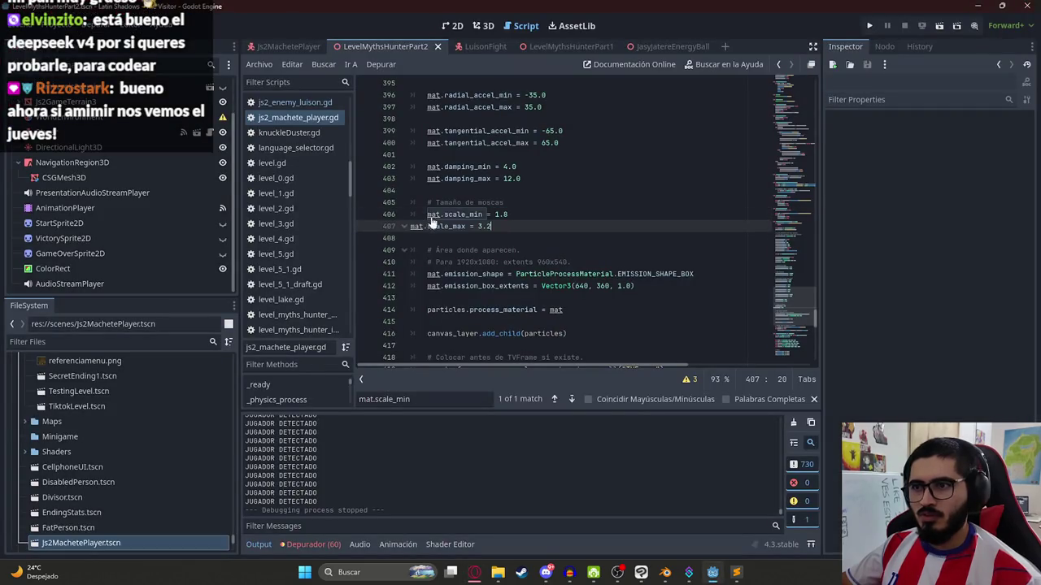
pyautogui.click(414, 225)
pyautogui.press('Tab')
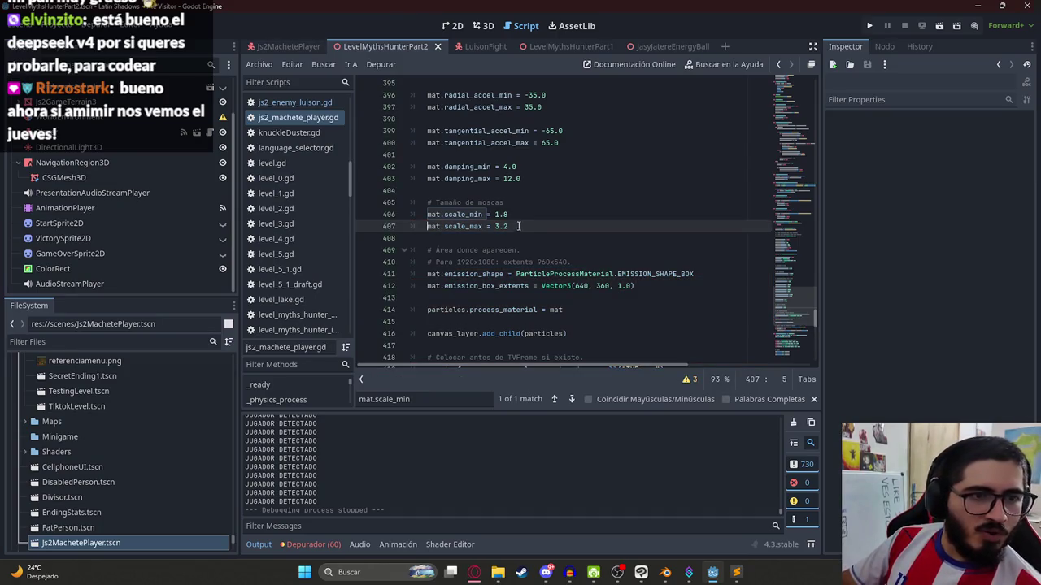
pyautogui.click(512, 235)
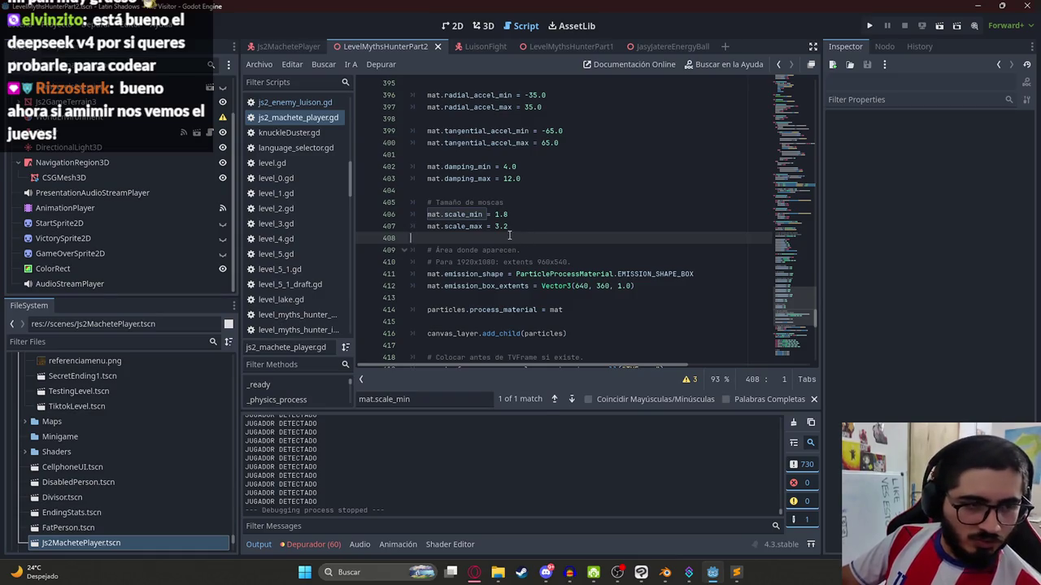
pyautogui.hotkey('alt', 'Tab')
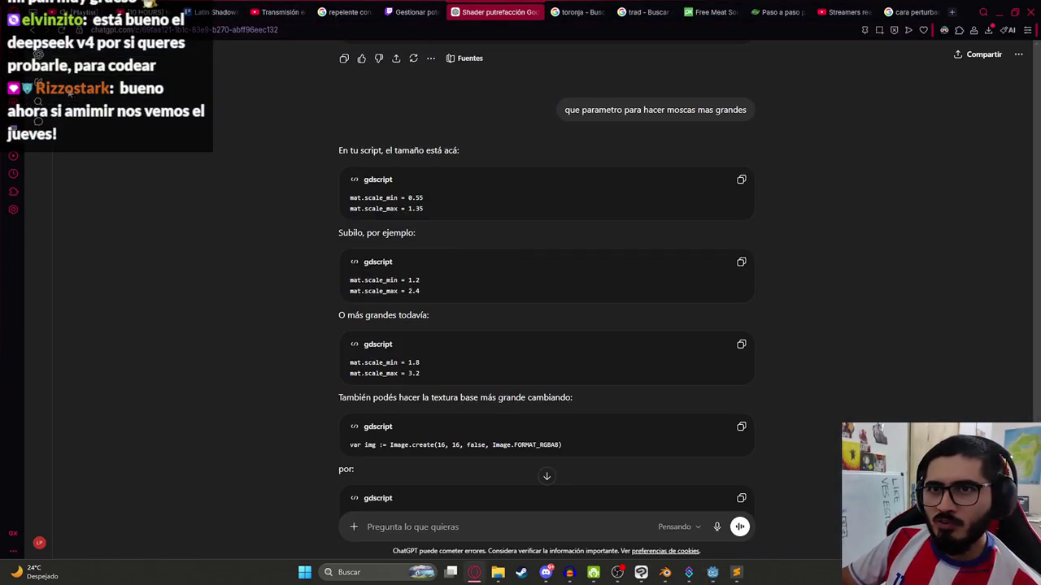
pyautogui.hotkey('alt', 'Tab')
pyautogui.click(602, 195)
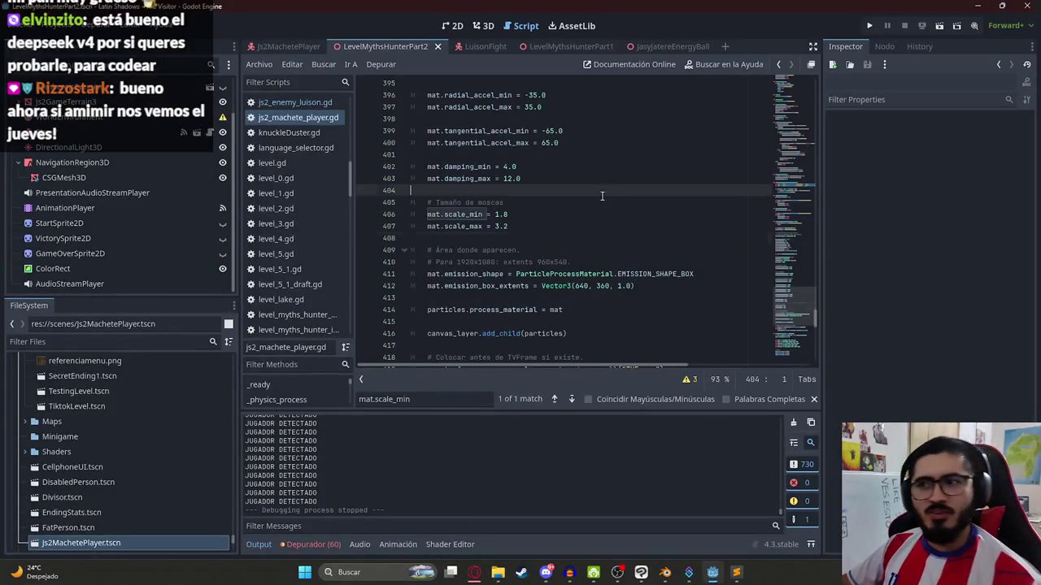
pyautogui.rightClick(379, 46)
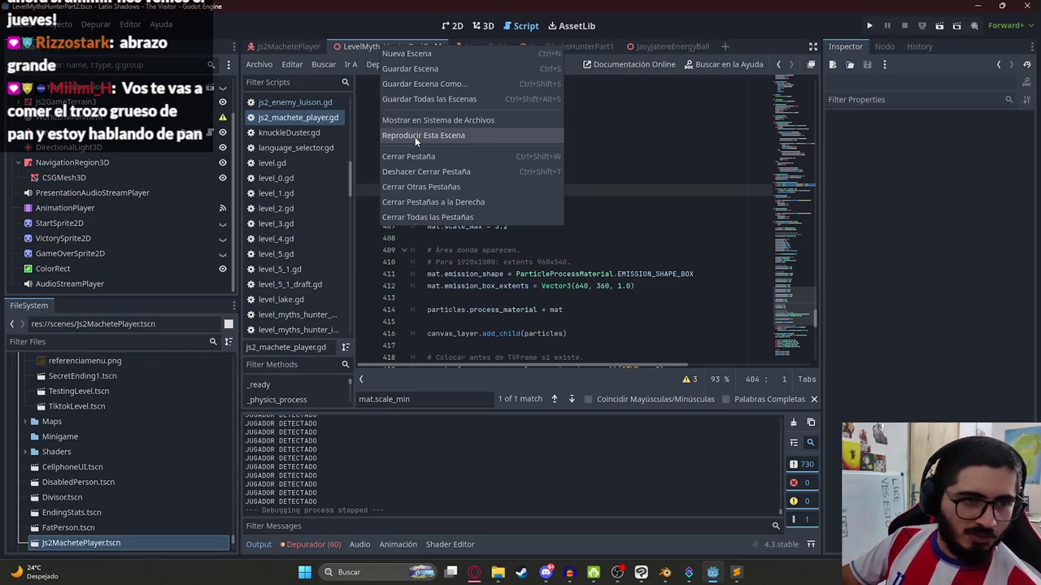
# - Play the current level scene to see the enlarged flies in game
pyautogui.click(415, 137)
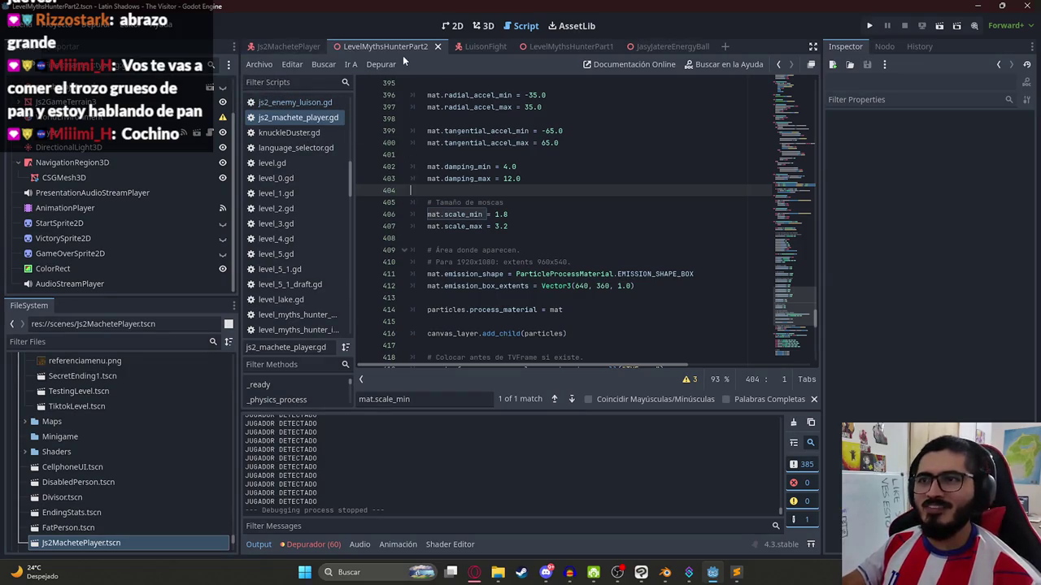
# - Assign Js2Level2.tres as the WorldEnvironment node's Environment in the 3D view
pyautogui.click(484, 26)
pyautogui.scroll(2, 120, 166)
pyautogui.click(112, 160)
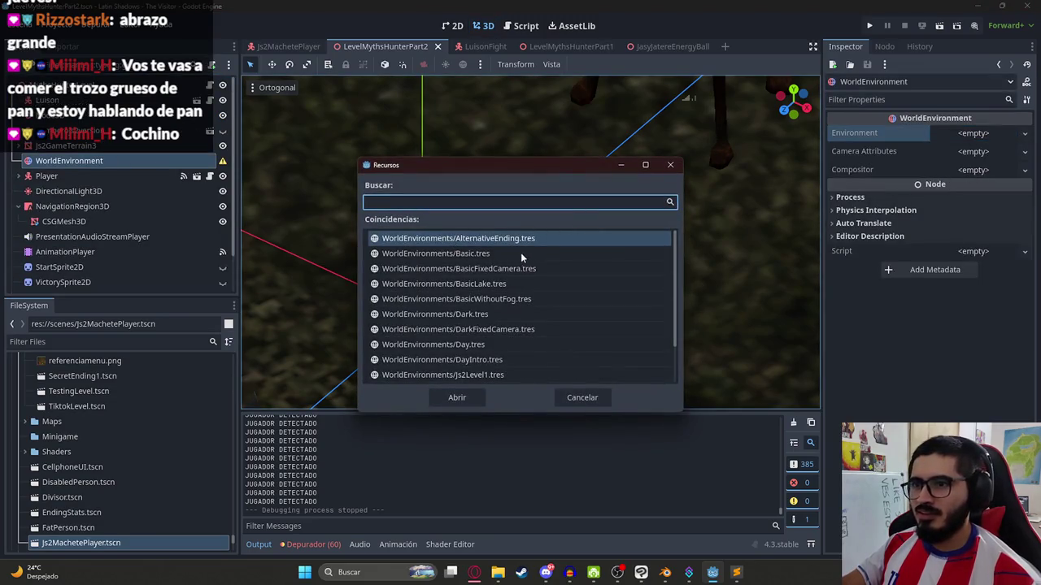
pyautogui.write('JS2')
pyautogui.click(467, 253)
pyautogui.doubleClick(468, 253)
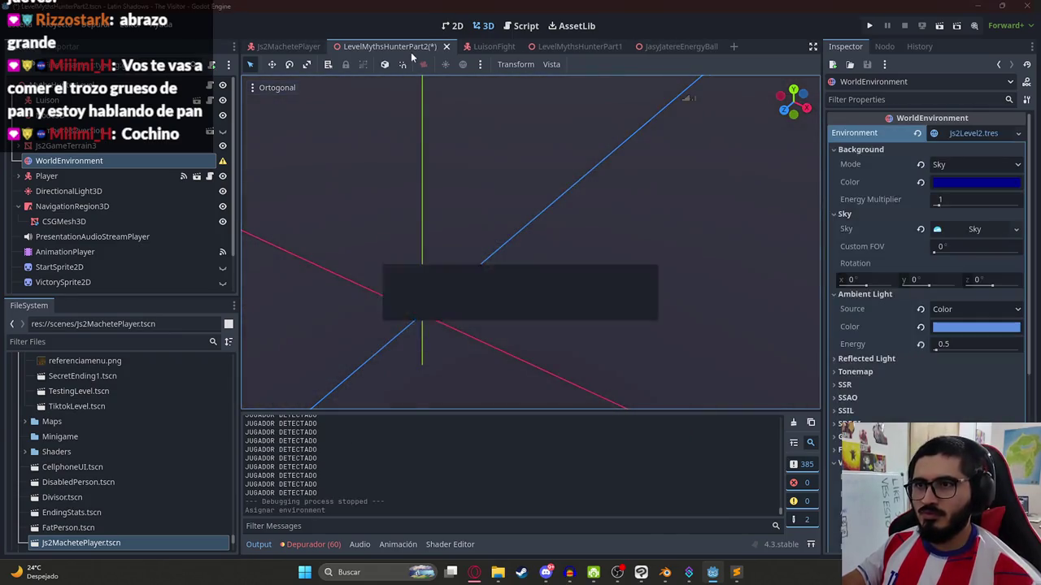
# - Play the level scene to test it, then stop the game with F8
pyautogui.rightClick(358, 46)
pyautogui.click(402, 133)
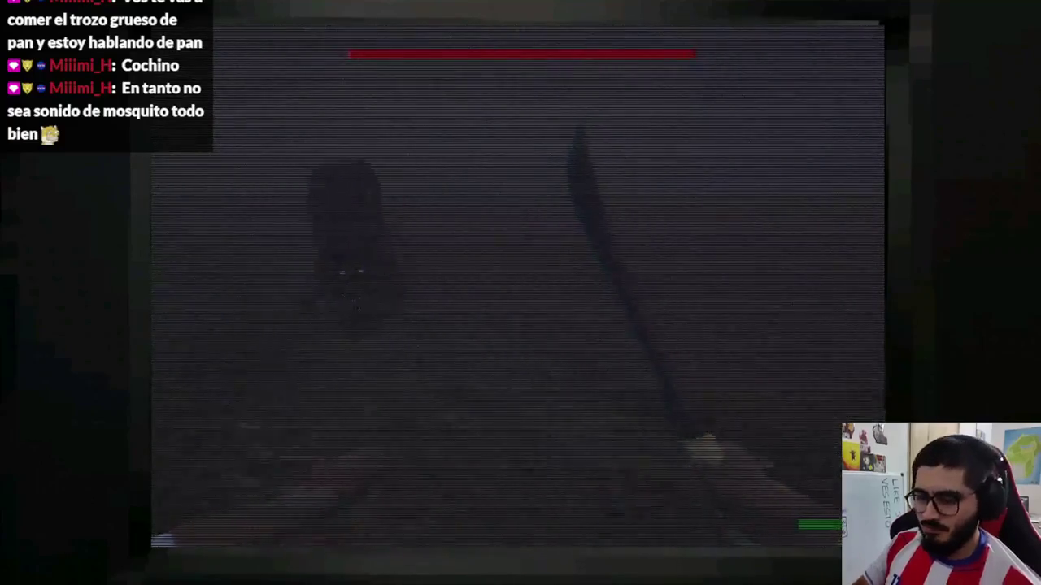
pyautogui.press('F8')
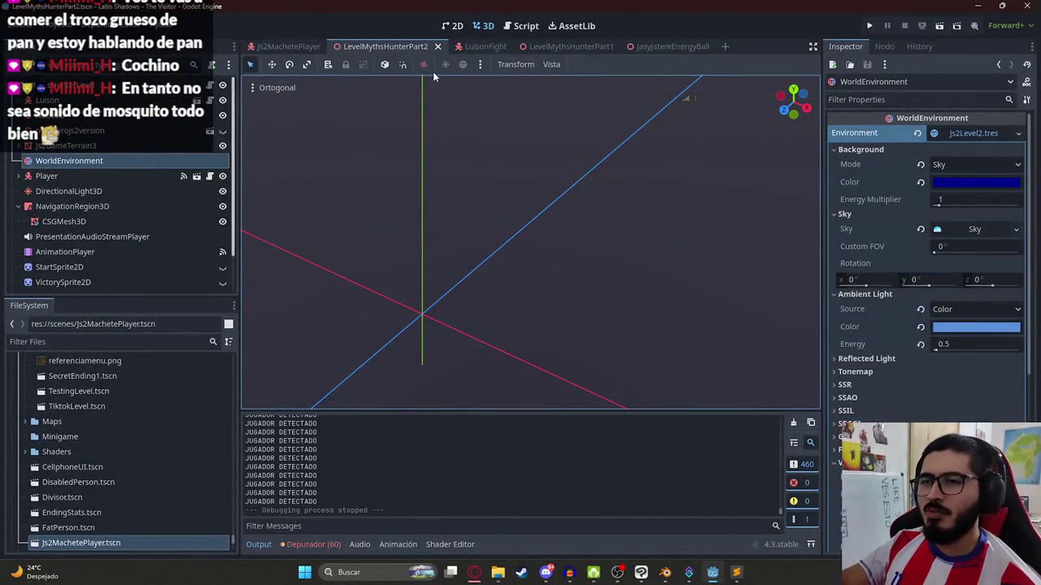
# - Lower the Luison enemy's speed in js2_enemy_luison.gd from 7.5 to 5.5
pyautogui.click(480, 46)
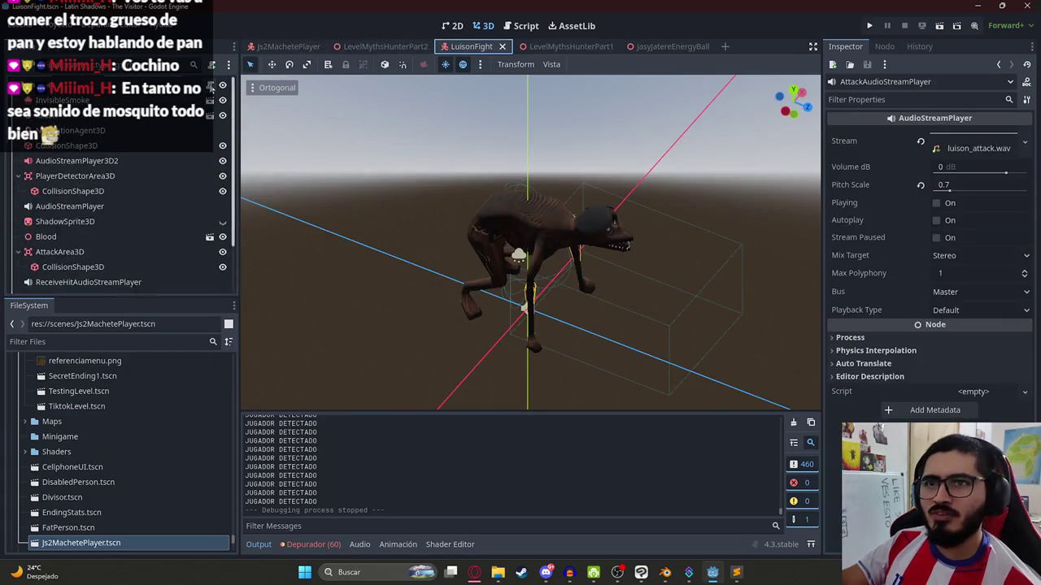
pyautogui.click(210, 86)
pyautogui.moveTo(793, 237); pyautogui.dragTo(792, 74)
pyautogui.click(621, 122)
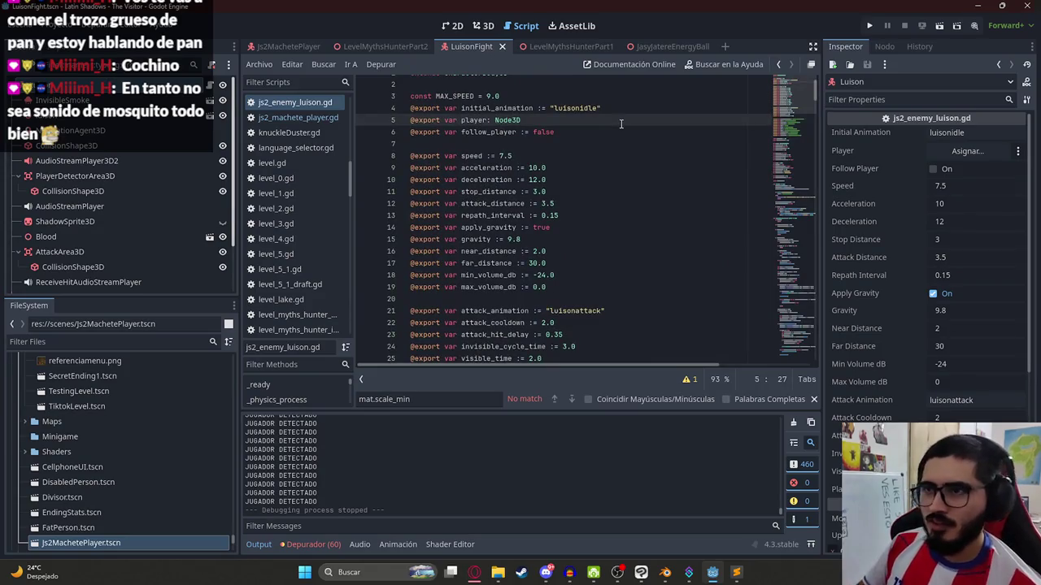
pyautogui.hotkey('ctrl', 'f')
pyautogui.write('SPEED')
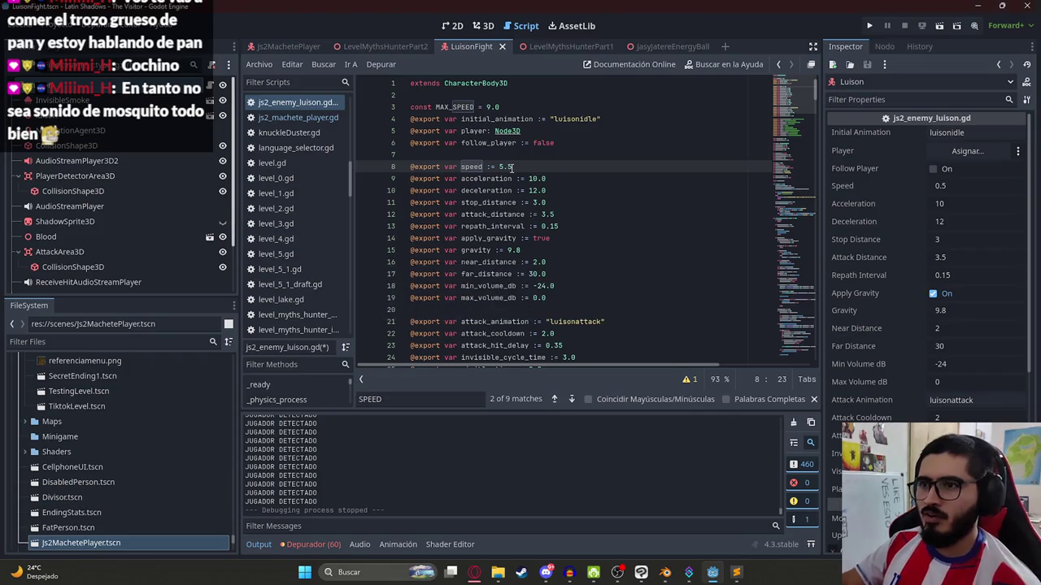
# - Playtest the LevelMythsHunterPart2 scene, then start a fresh ChatGPT chat in the browser
pyautogui.click(385, 45)
pyautogui.rightClick(380, 46)
pyautogui.click(444, 128)
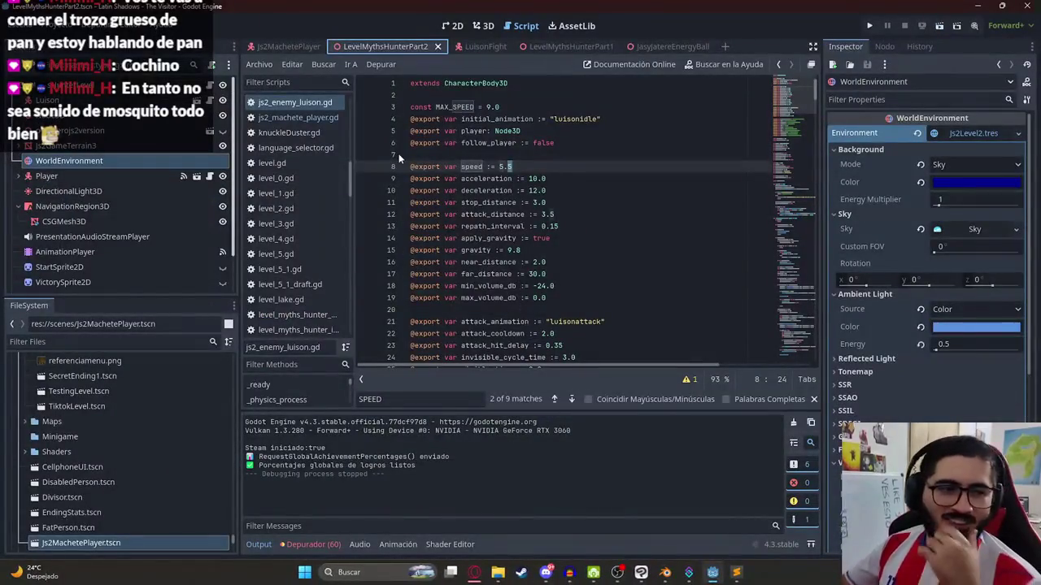
pyautogui.click(475, 574)
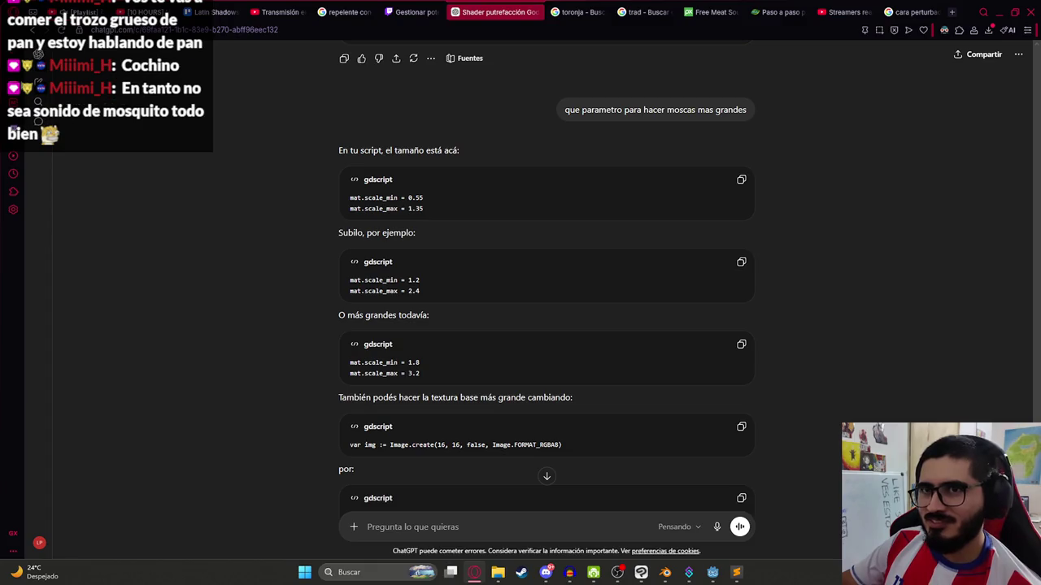
pyautogui.middleClick(80, 81)
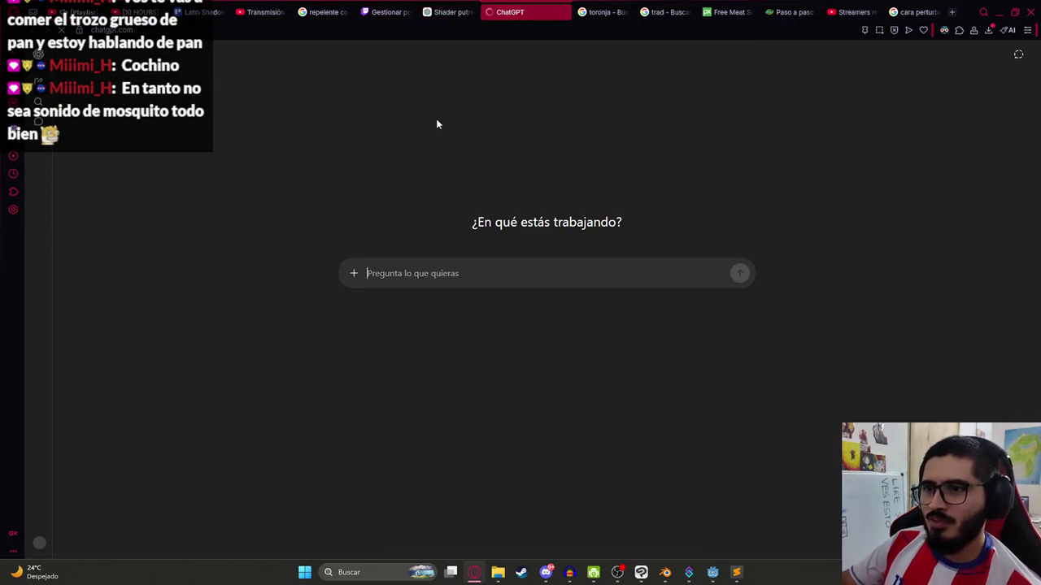
# - Ask ChatGPT in Spanish for a short Suno prompt for the Luisón boss battle music
pyautogui.write('HAZME')
pyautogui.hotkey('ctrl', 'a')
pyautogui.write('hazme un prom')
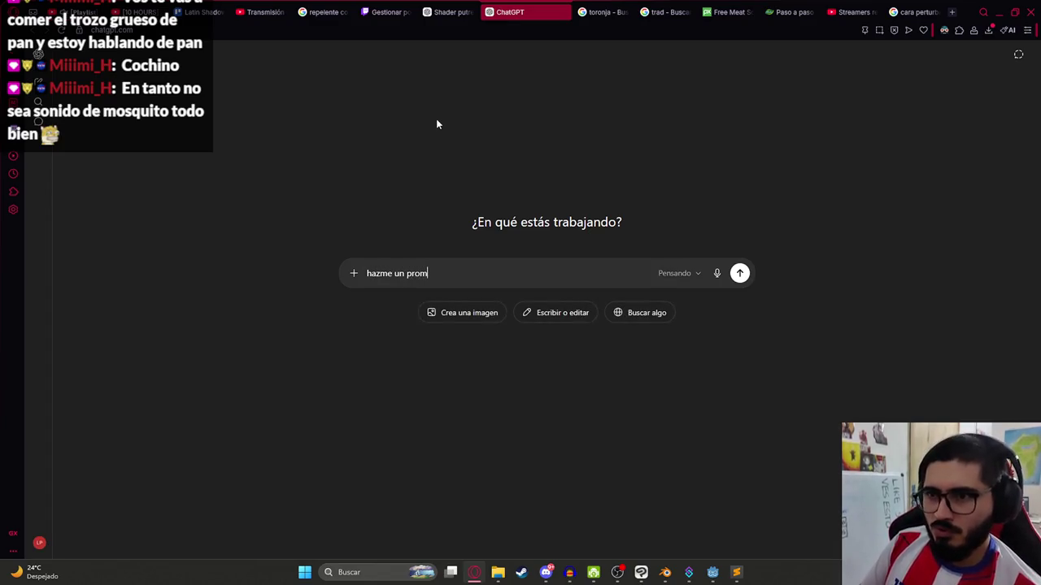
pyautogui.write('pt corto')
pyautogui.press('BackSpace')
pyautogui.press('BackSpace')
pyautogui.write('to pa')
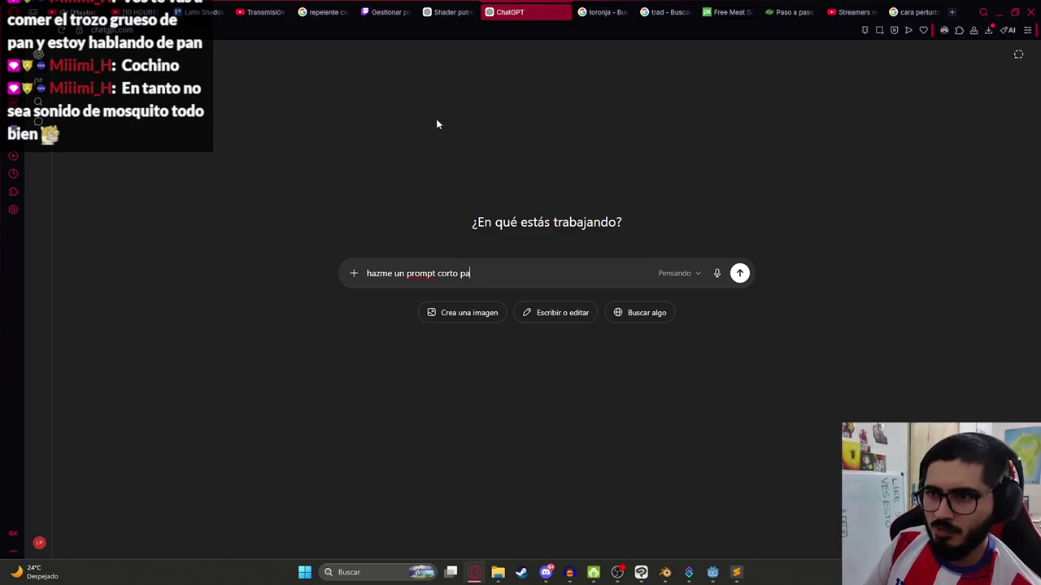
pyautogui.write('ra SUNO AI para una musica de batall')
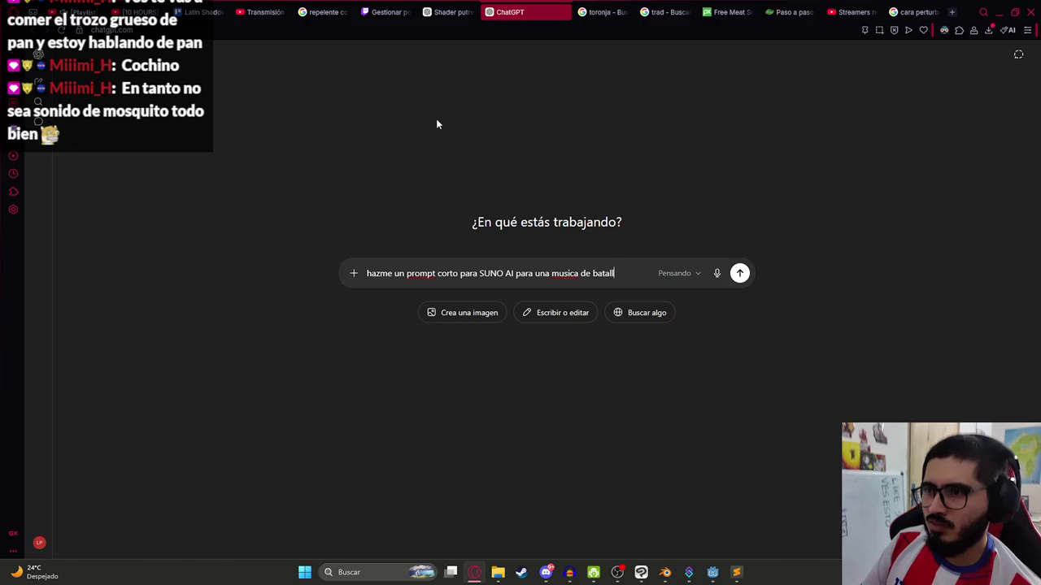
pyautogui.write('a contra el')
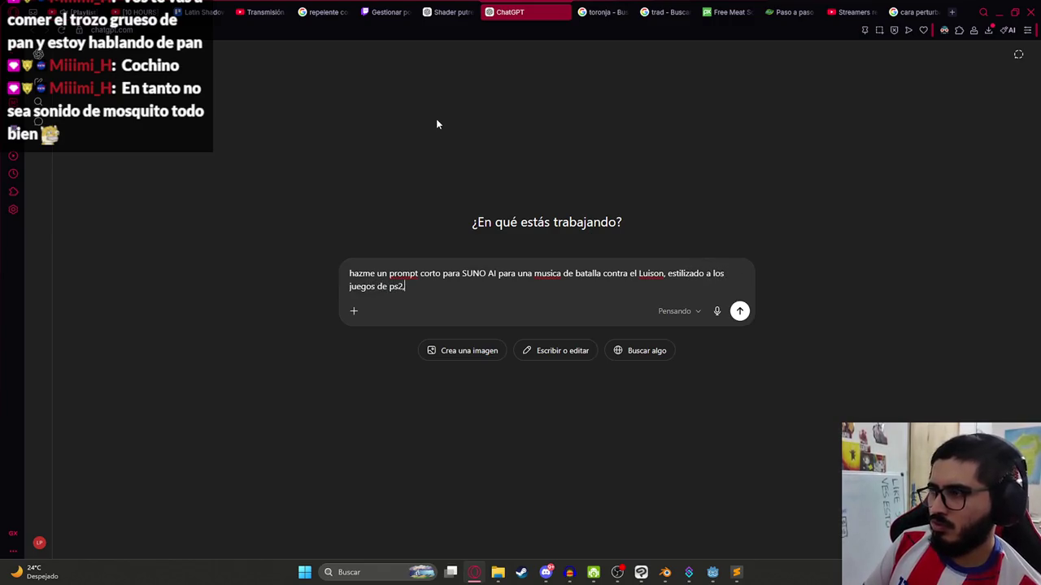
pyautogui.write(', haci')
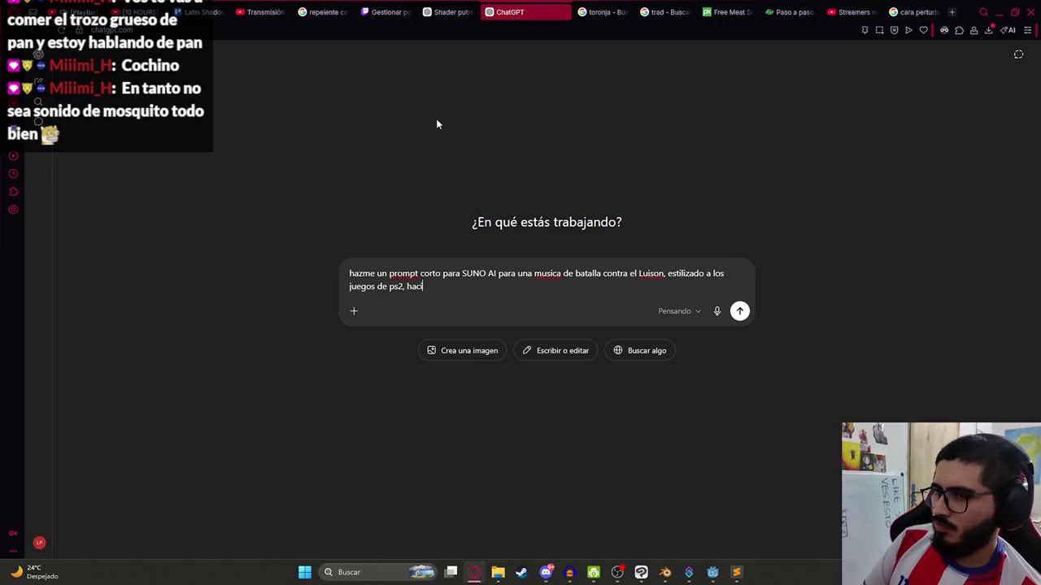
pyautogui.write('endo enfasi')
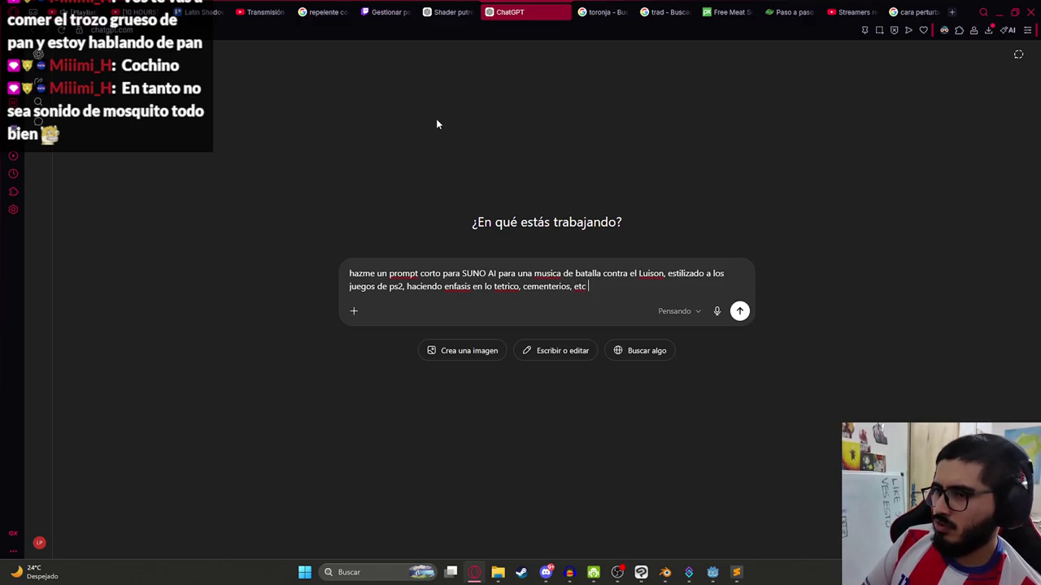
pyautogui.write('epresenta el luison')
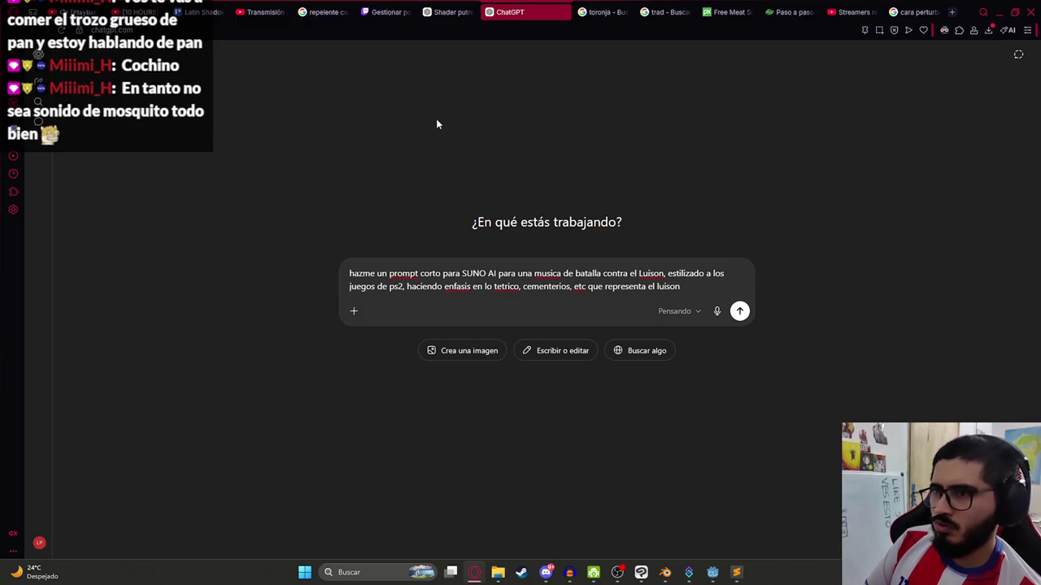
pyautogui.press('Return')
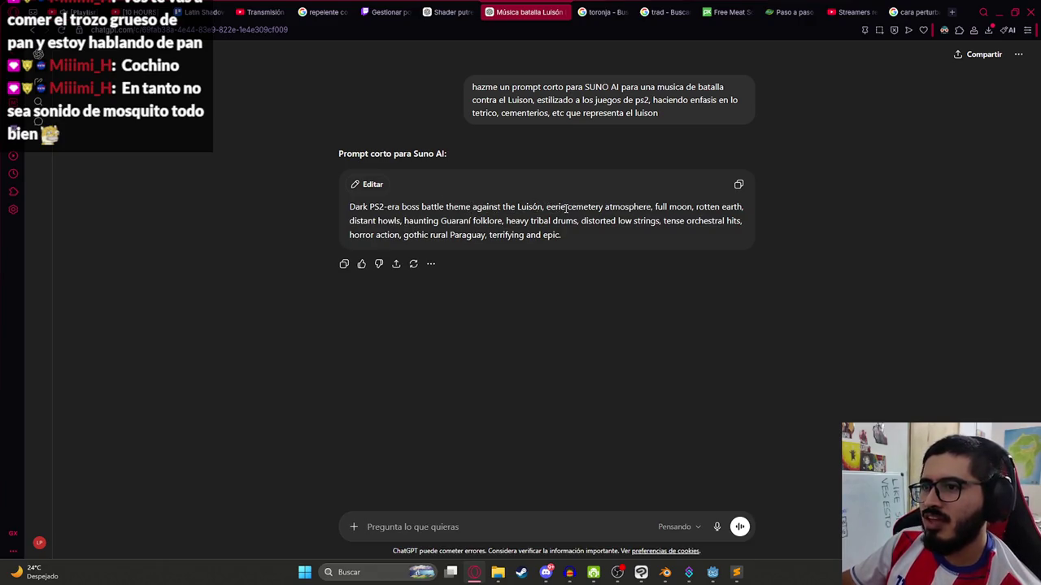
# - Copy the generated Suno prompt and go to Suno's create page in a new tab
pyautogui.click(738, 185)
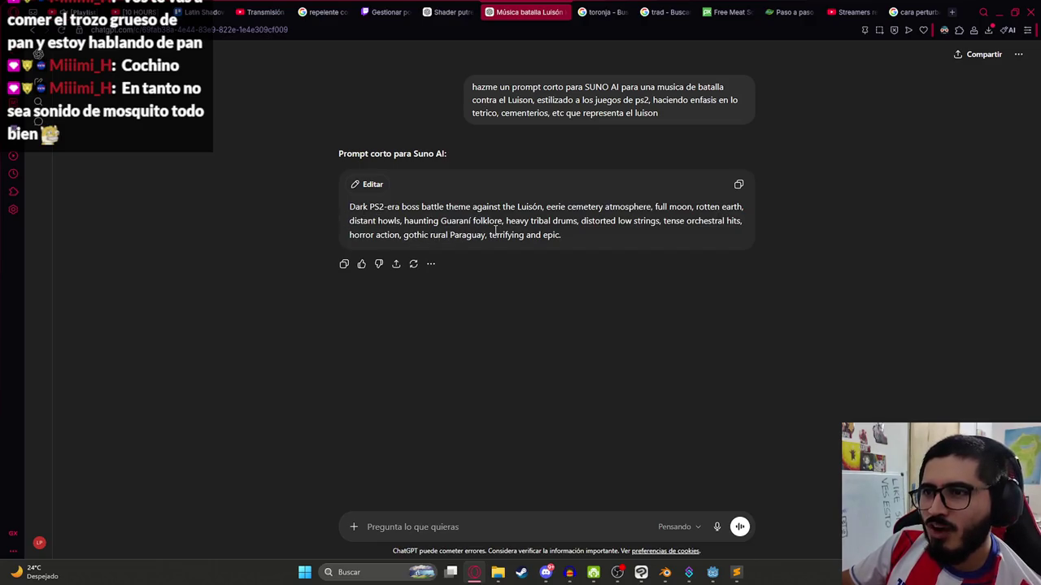
pyautogui.doubleClick(415, 237)
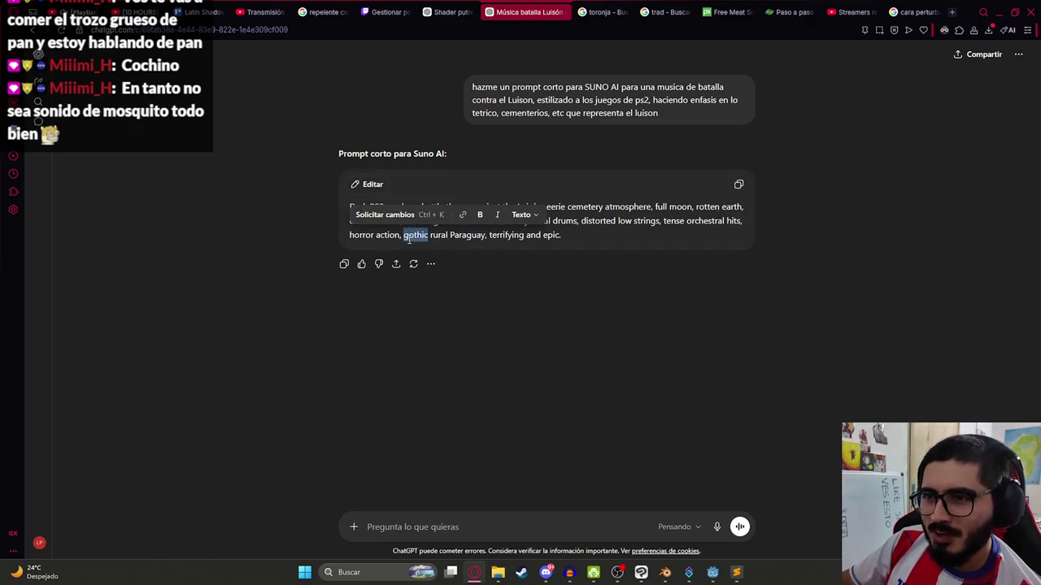
pyautogui.click(508, 258)
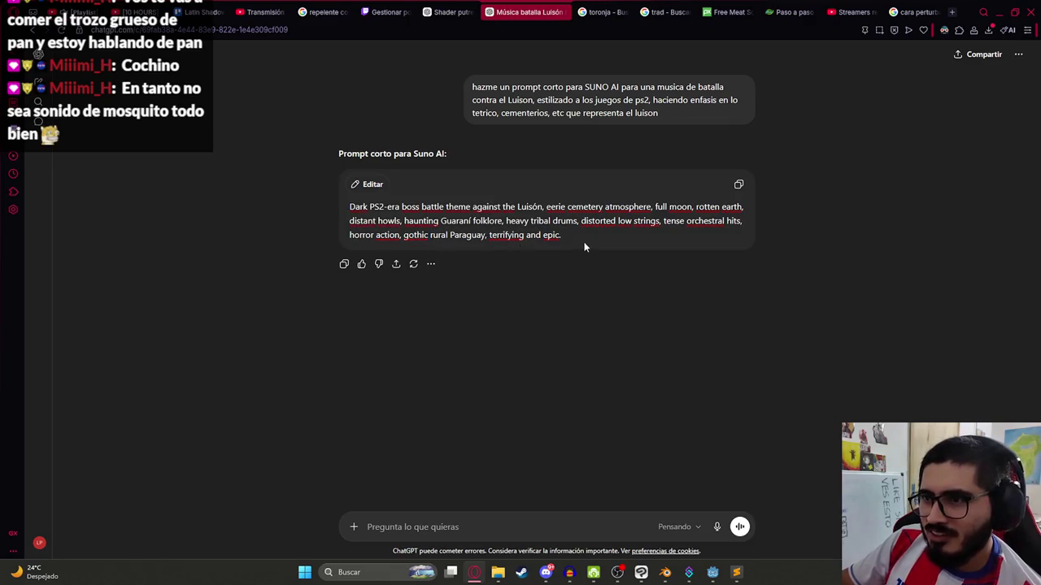
pyautogui.click(951, 12)
pyautogui.write('suno')
pyautogui.press('Return')
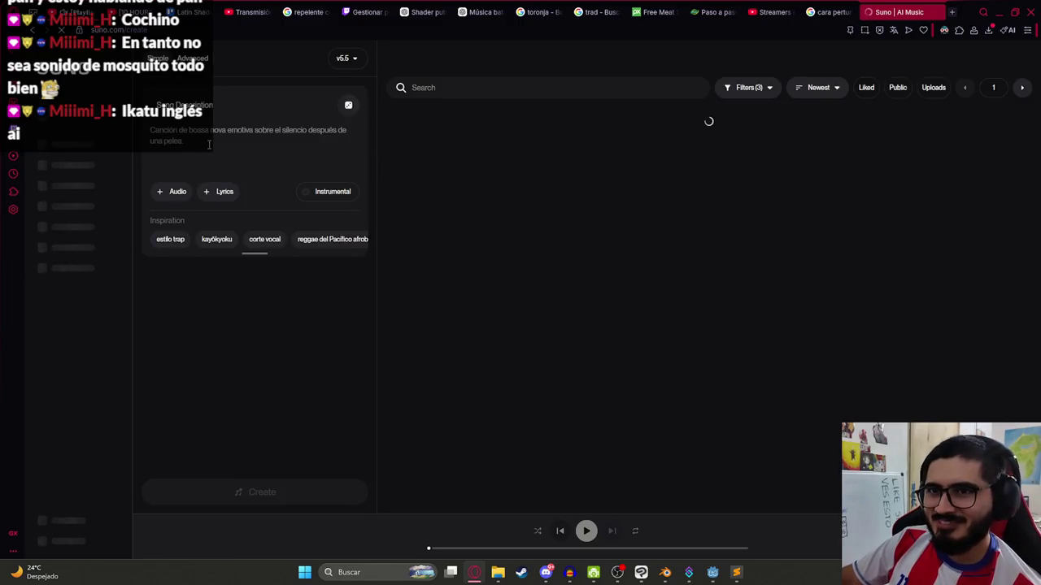
# - Generate two instrumental 'Luisón de Luna' tracks and audition both, seeking to 0:18 and 0:27
pyautogui.click(336, 193)
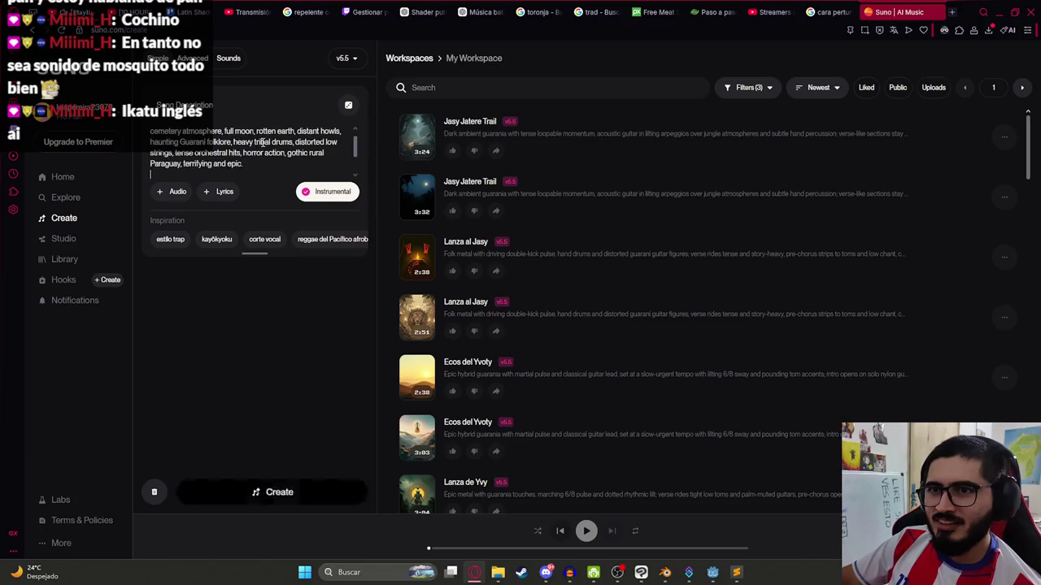
pyautogui.click(275, 493)
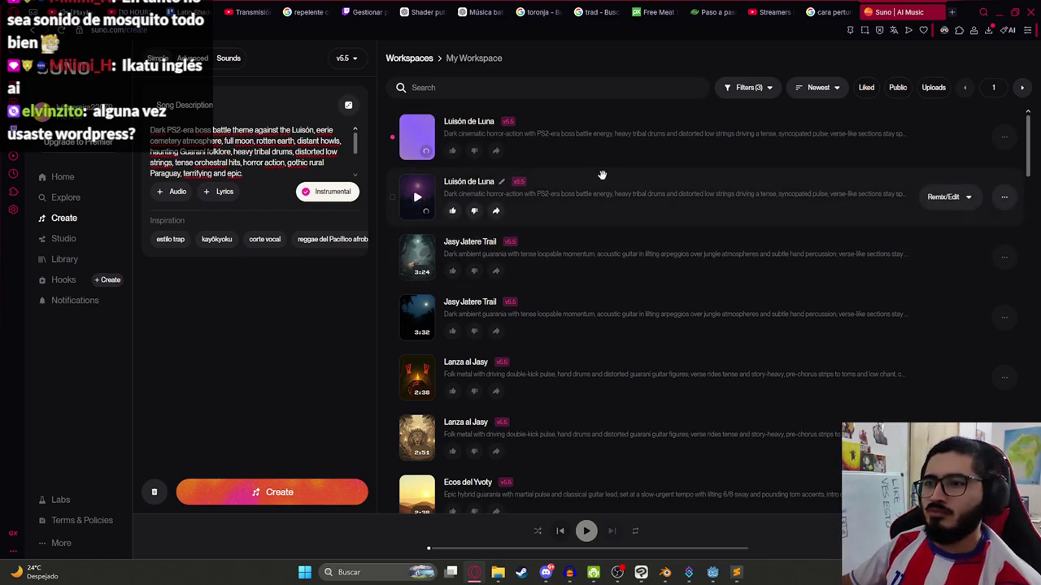
pyautogui.click(418, 198)
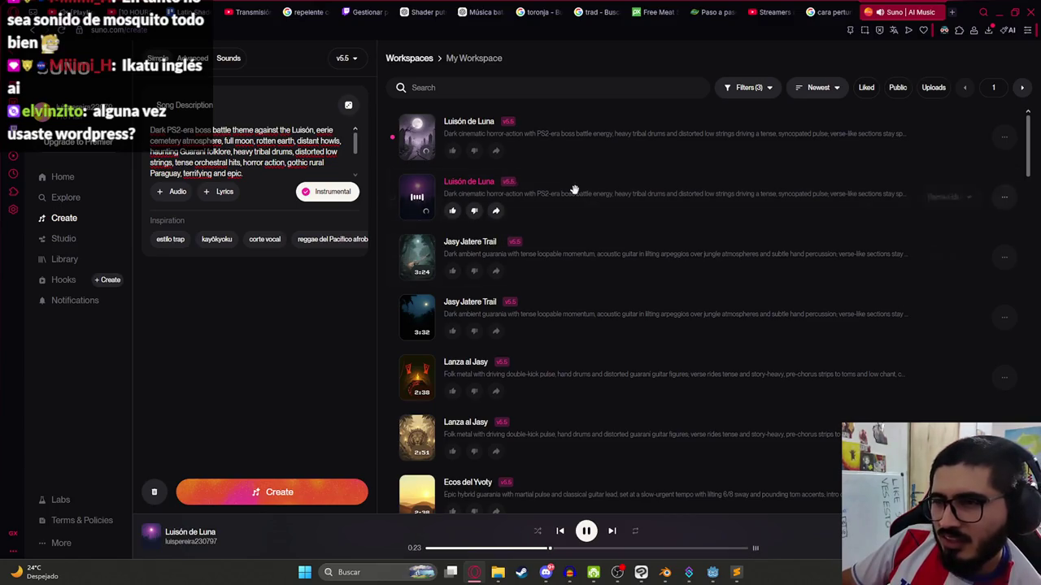
pyautogui.click(417, 136)
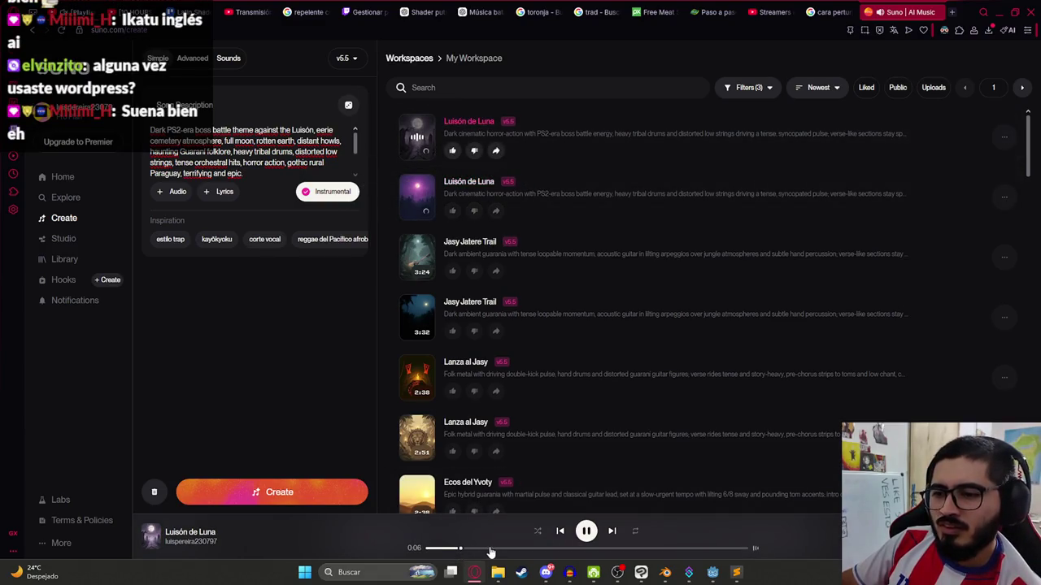
pyautogui.click(527, 550)
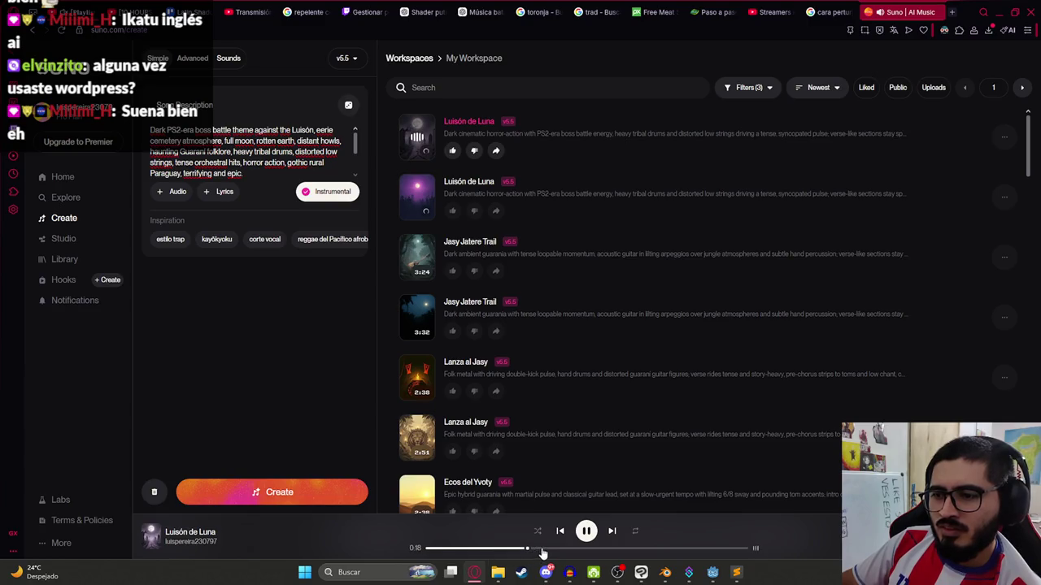
pyautogui.click(574, 550)
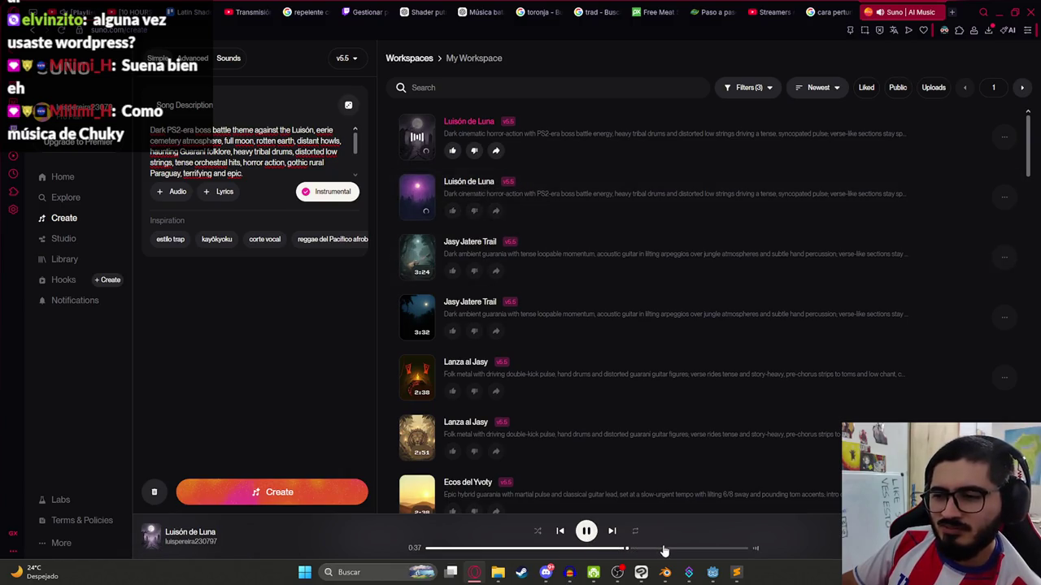
pyautogui.click(417, 196)
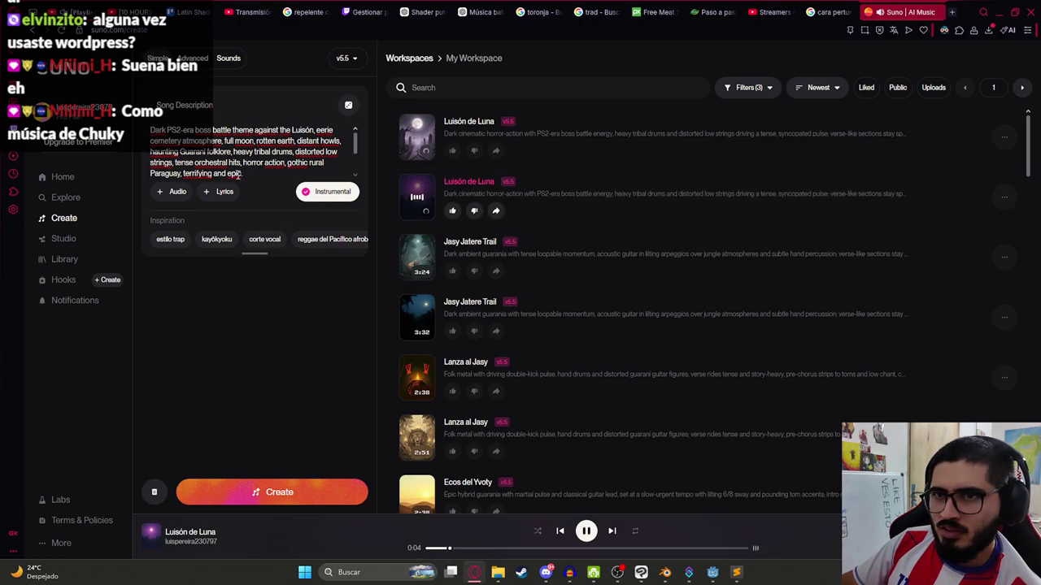
# - Trim 'and epic' from the end of the song description
pyautogui.doubleClick(233, 174)
pyautogui.press('BackSpace')
pyautogui.press('BackSpace')
pyautogui.press('BackSpace')
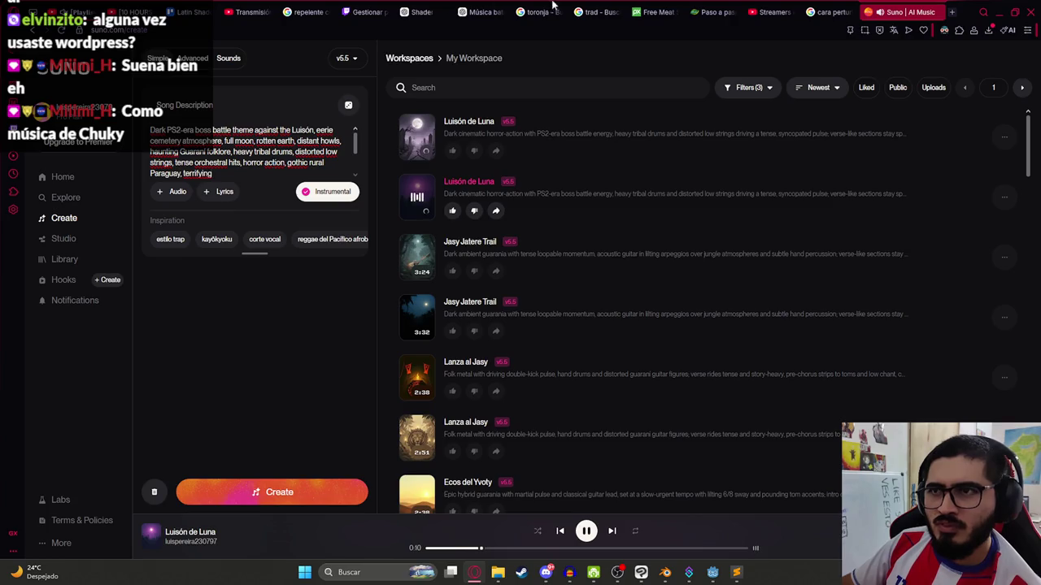
pyautogui.click(496, 11)
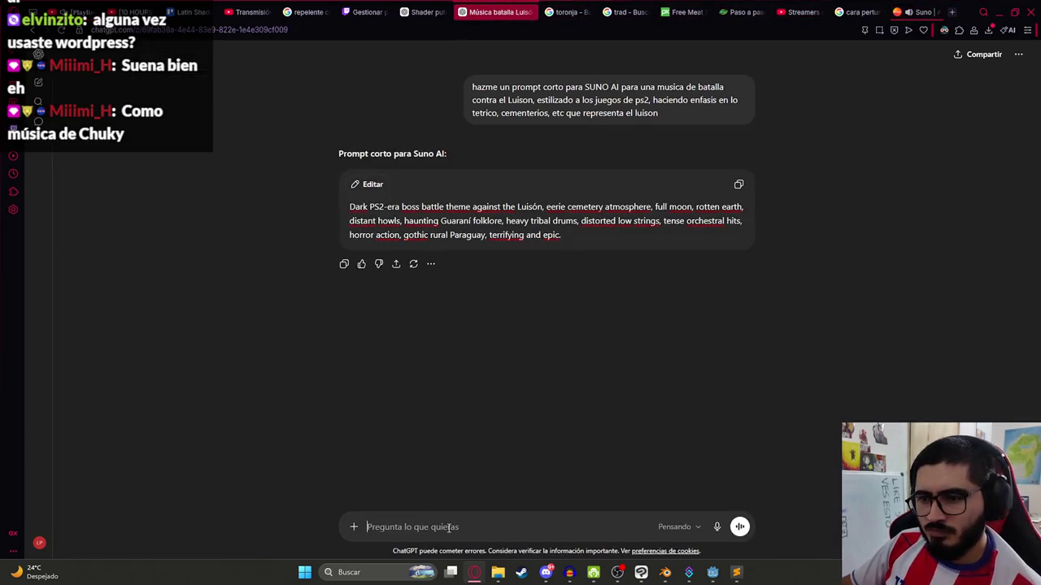
# - Ask ChatGPT for a gloomier prompt stressing cemetery and decay, and copy its reply
pyautogui.write('mas enfasis en tetrico que en accion,')
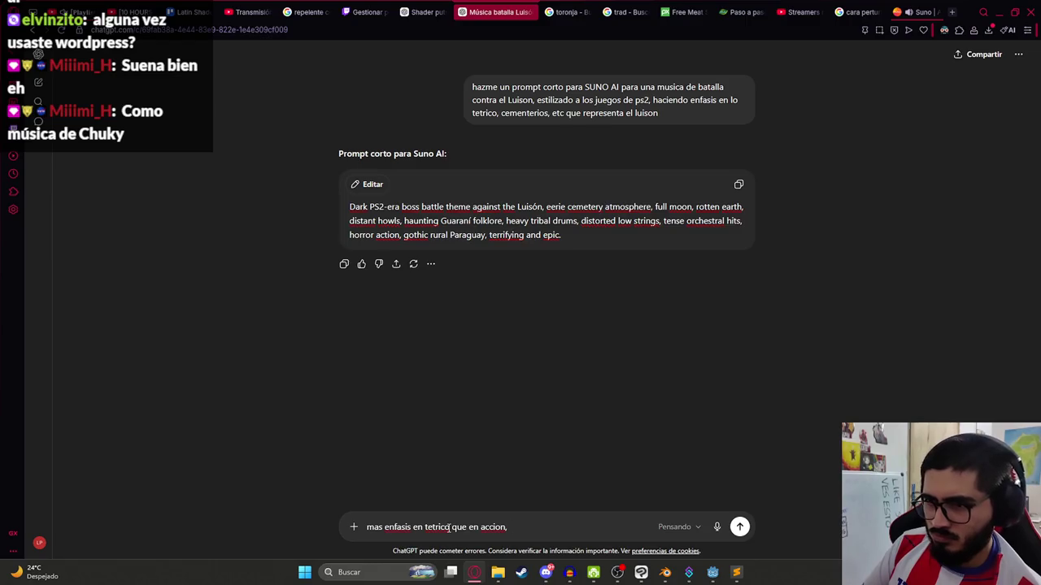
pyautogui.write(' y en cemend')
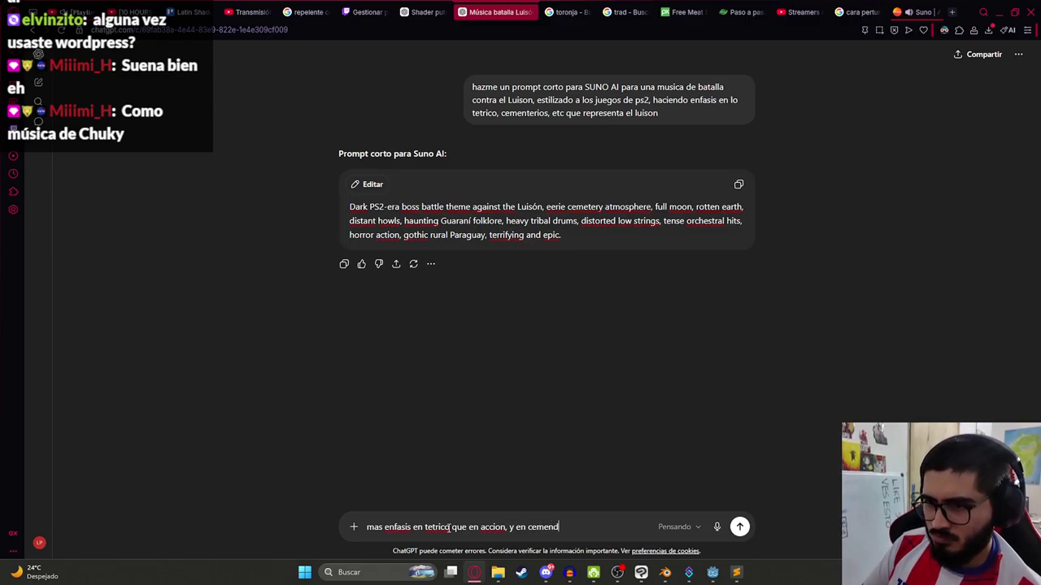
pyautogui.press('BackSpace')
pyautogui.write('terio, ')
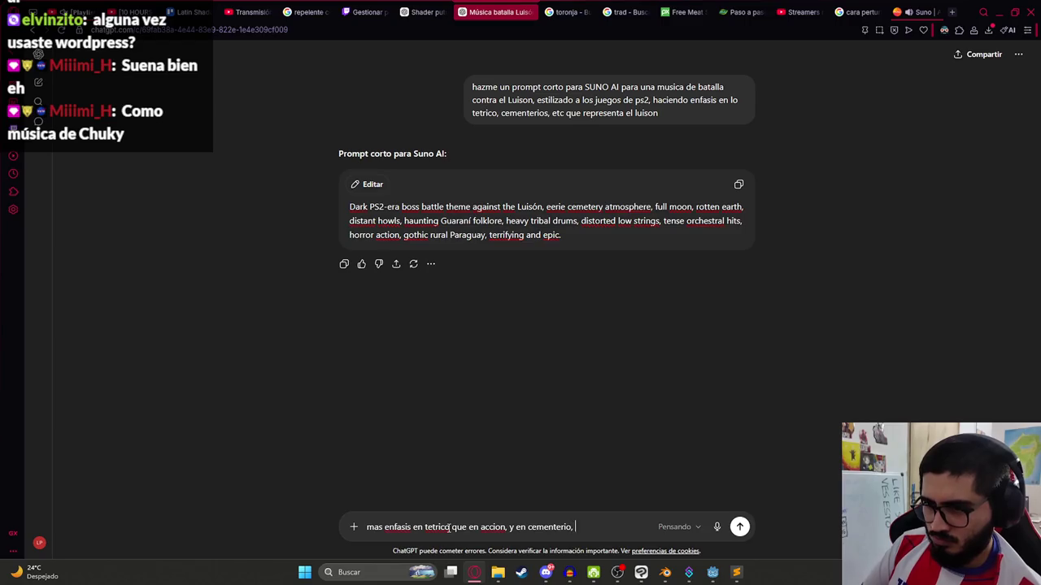
pyautogui.write('putrefaccion')
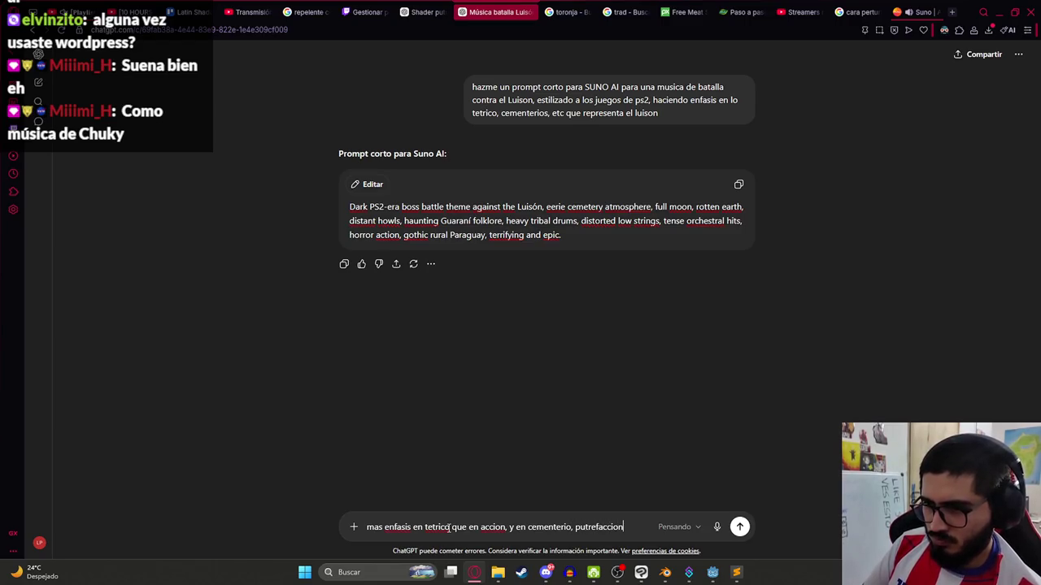
pyautogui.write('c')
pyautogui.press('Return')
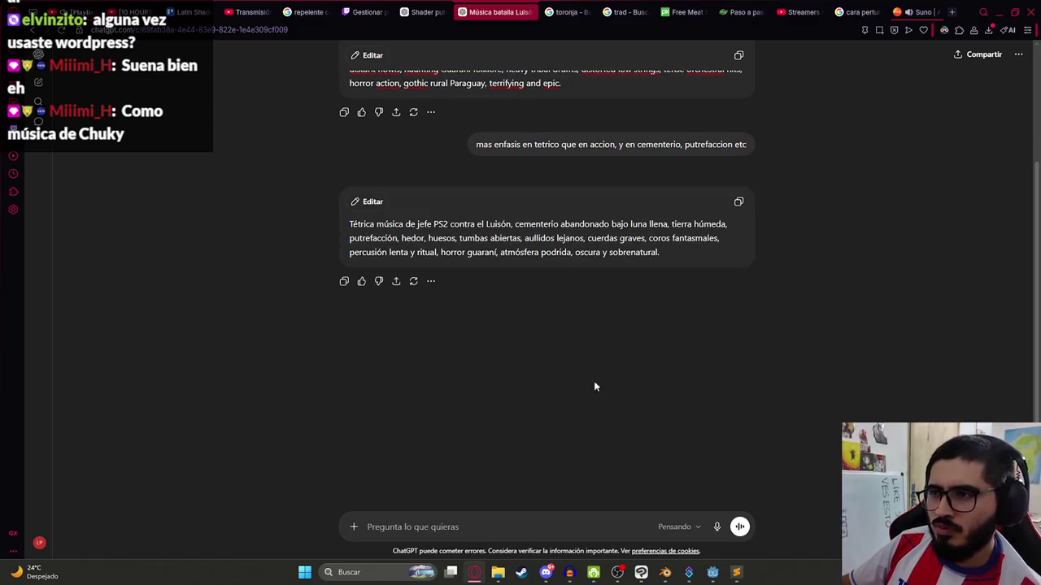
pyautogui.click(738, 202)
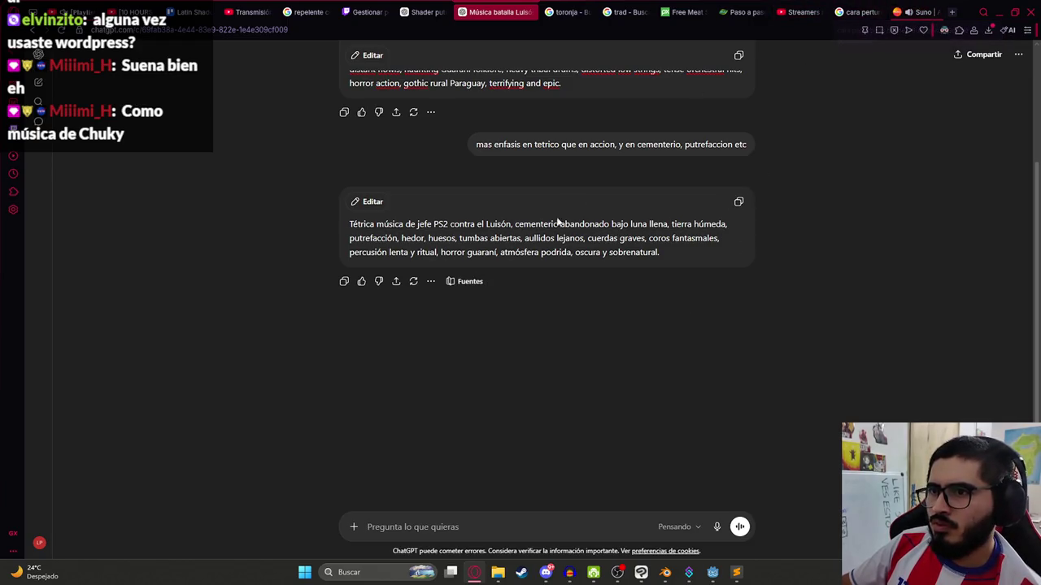
# - Replace Suno's song description with the new Spanish prompt
pyautogui.click(902, 7)
pyautogui.click(267, 137)
pyautogui.hotkey('ctrl', 'a')
pyautogui.hotkey('ctrl', 'v')
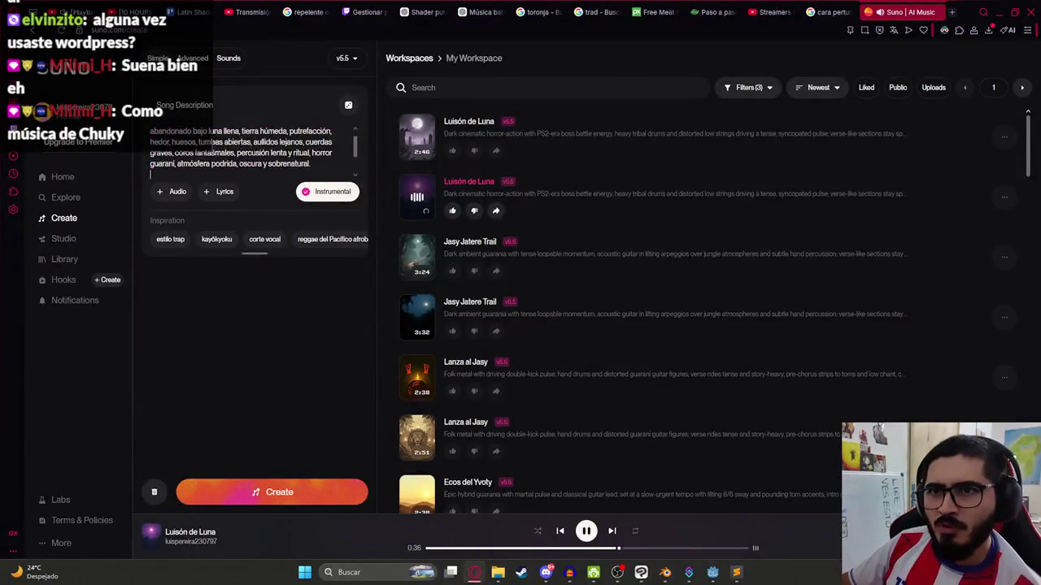
# - Add a comma after 'Luisón' in the description and generate new tracks
pyautogui.click(288, 130)
pyautogui.write(', cementerio')
pyautogui.click(322, 494)
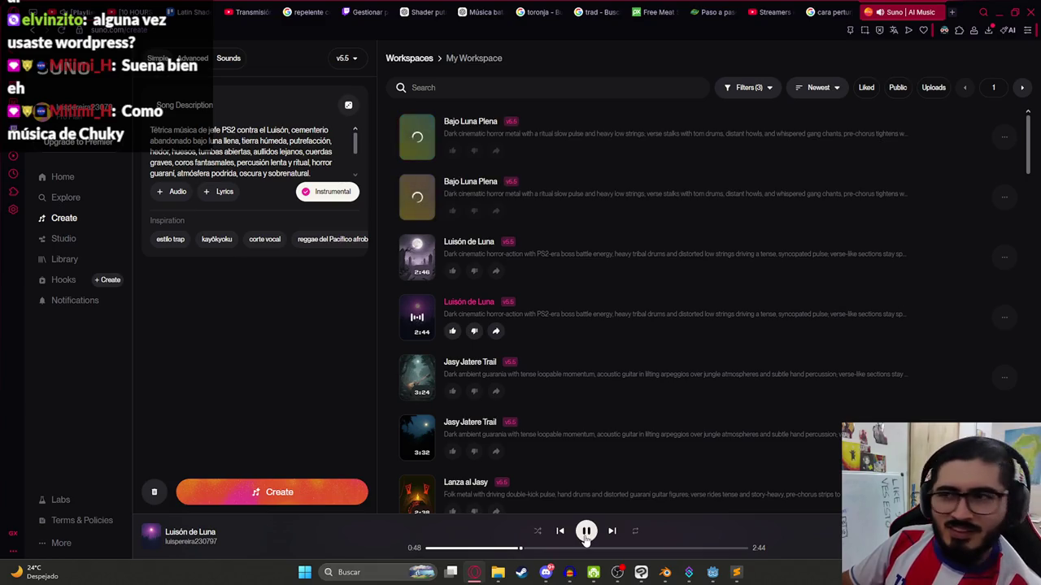
# - Audition the 2:46 Luisón de Luna track and both Bajo Luna Plena tracks, seeking to 0:30 and 0:07
pyautogui.moveTo(417, 259)
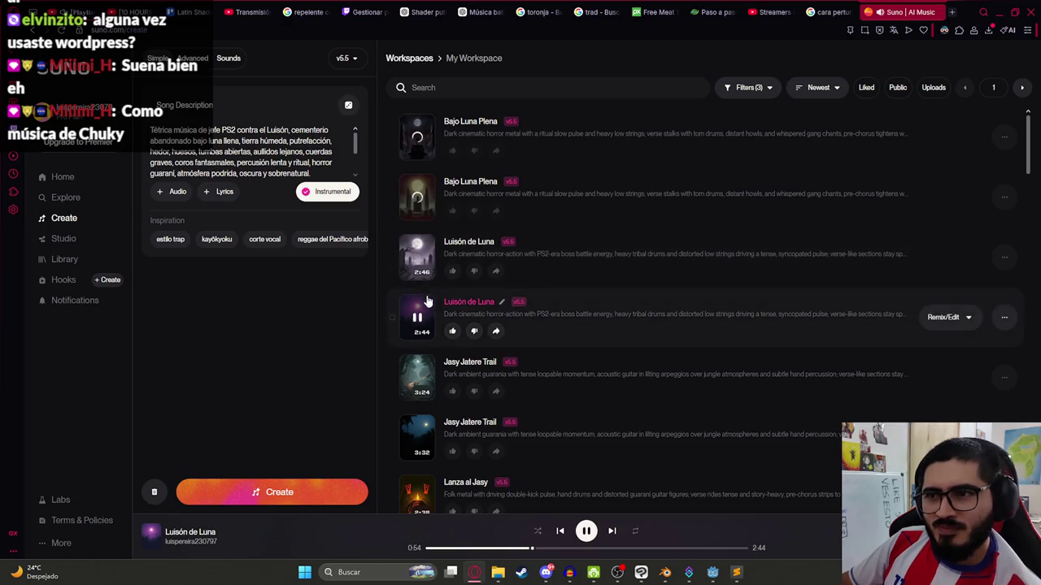
pyautogui.click(418, 259)
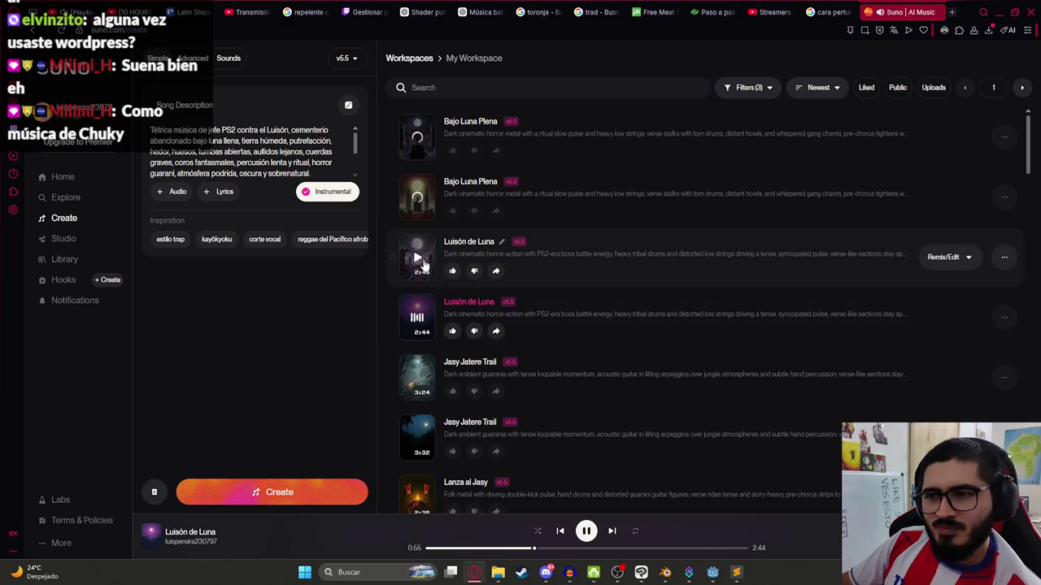
pyautogui.click(487, 548)
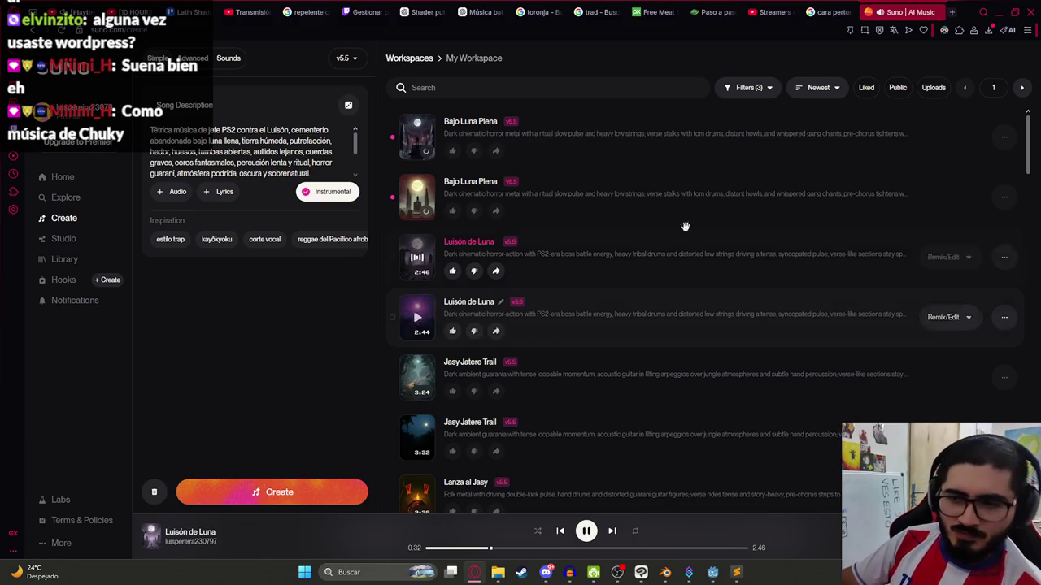
pyautogui.click(415, 200)
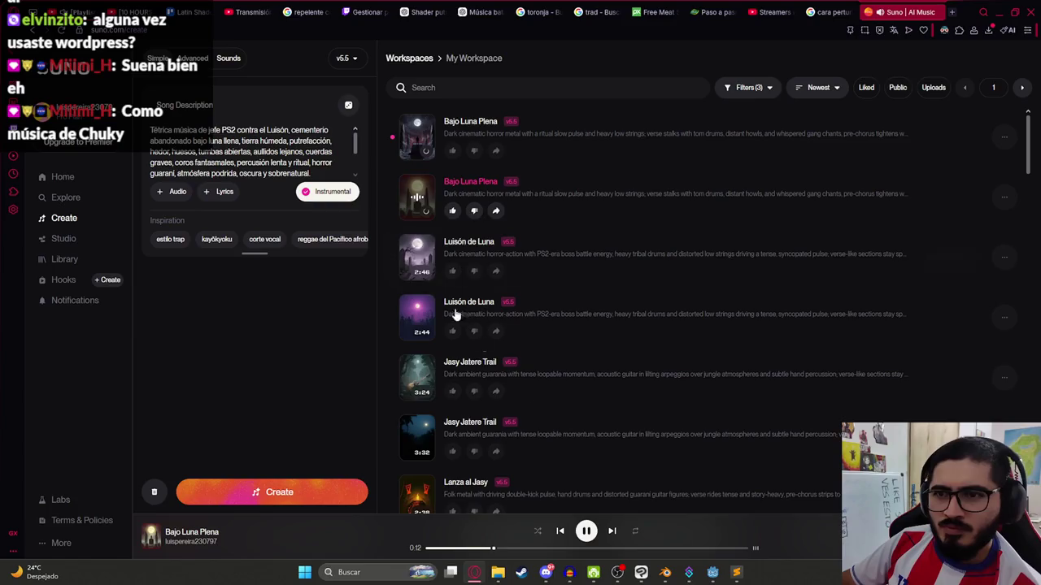
pyautogui.click(422, 147)
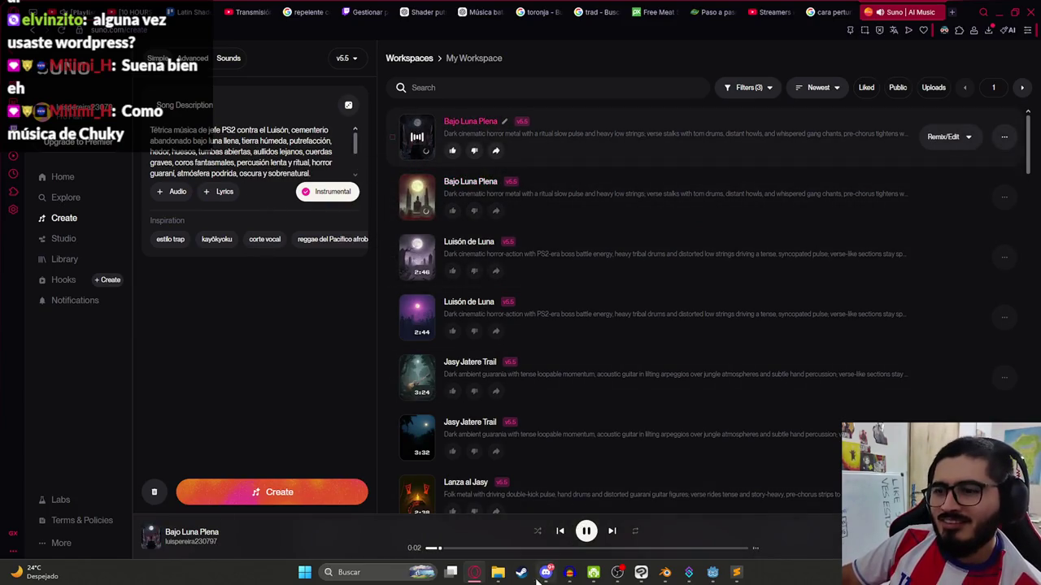
pyautogui.click(467, 550)
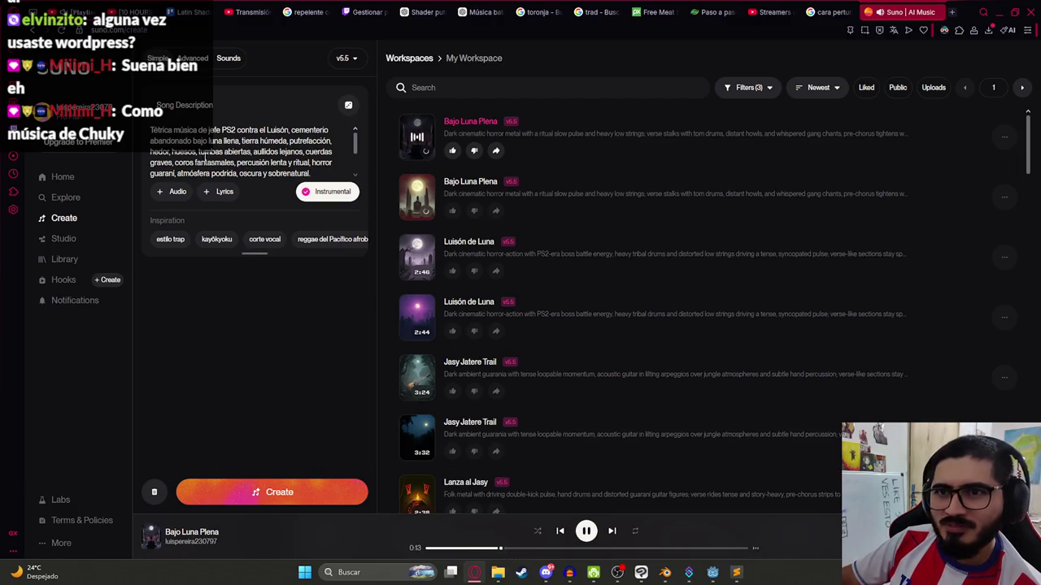
pyautogui.scroll(-3, 209, 160)
pyautogui.scroll(3, 214, 161)
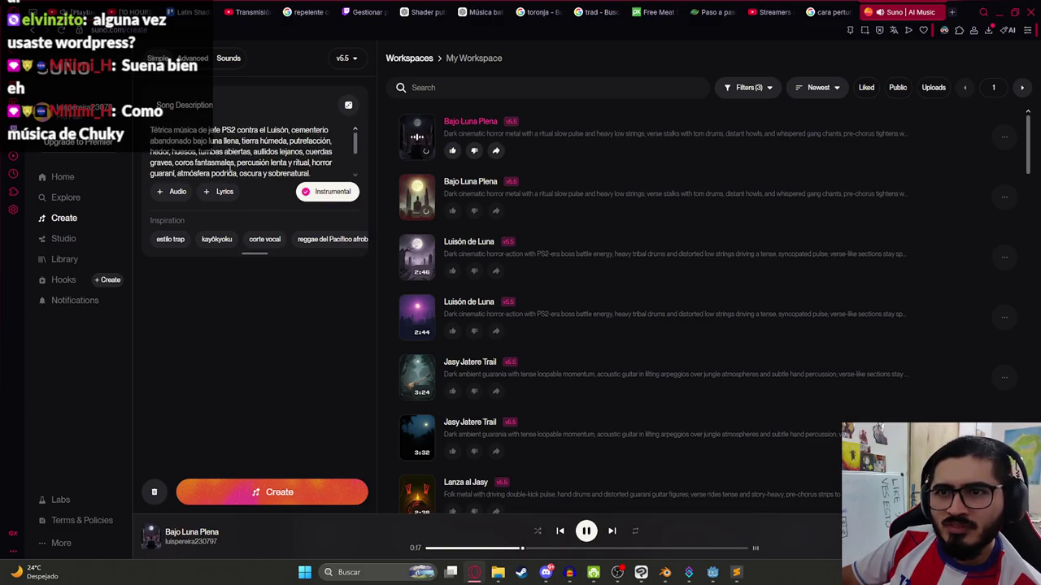
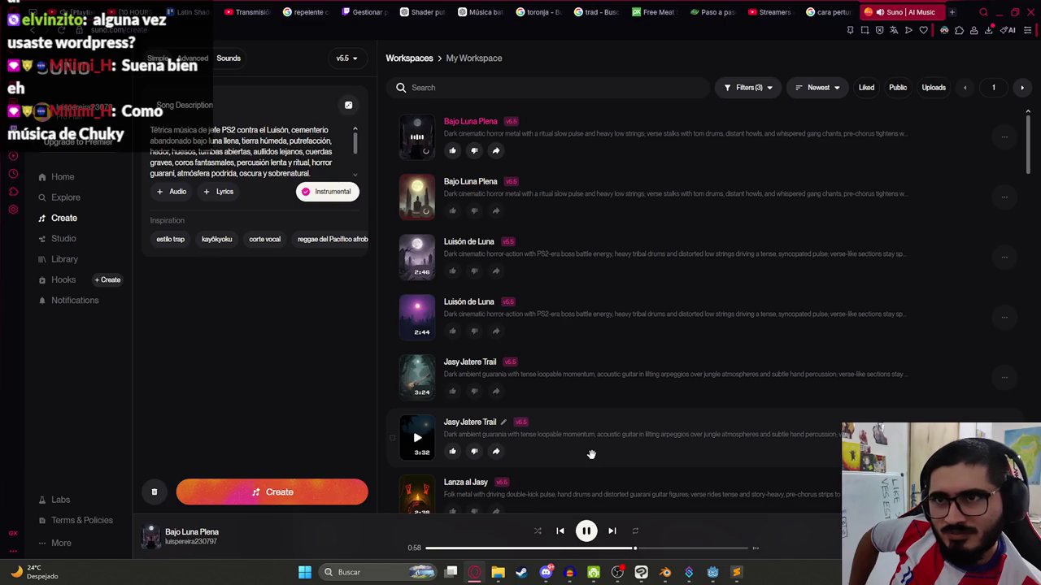
# - Ask ChatGPT to 'sigue generando musicas muy epicas' and play the second Bajo Luna Plena track
pyautogui.click(492, 11)
pyautogui.write('siguen')
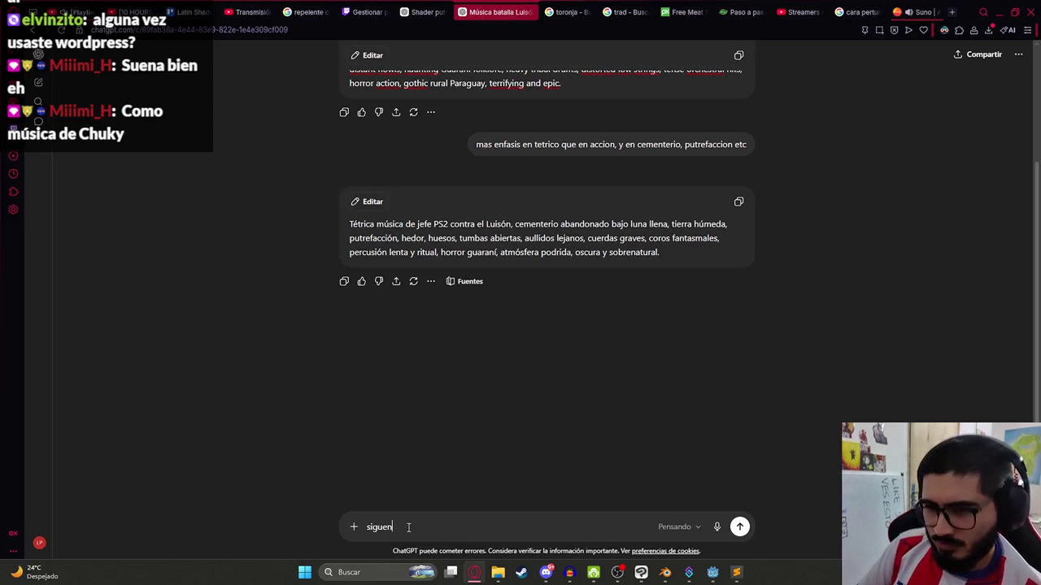
pyautogui.press('BackSpace')
pyautogui.write(' generando musica')
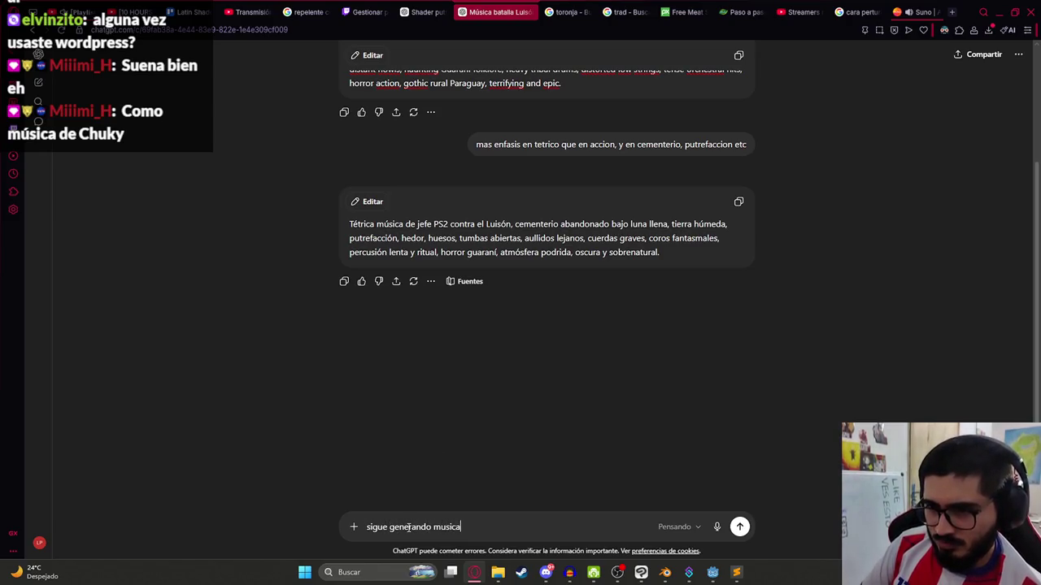
pyautogui.write('s muy epicas')
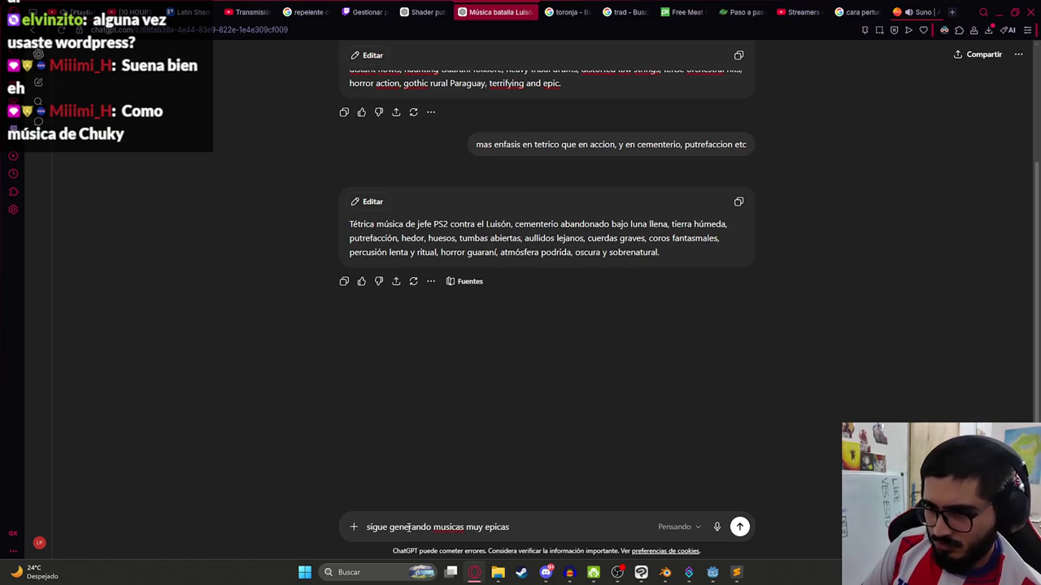
pyautogui.press('Return')
pyautogui.moveTo(915, 11); pyautogui.dragTo(602, 4)
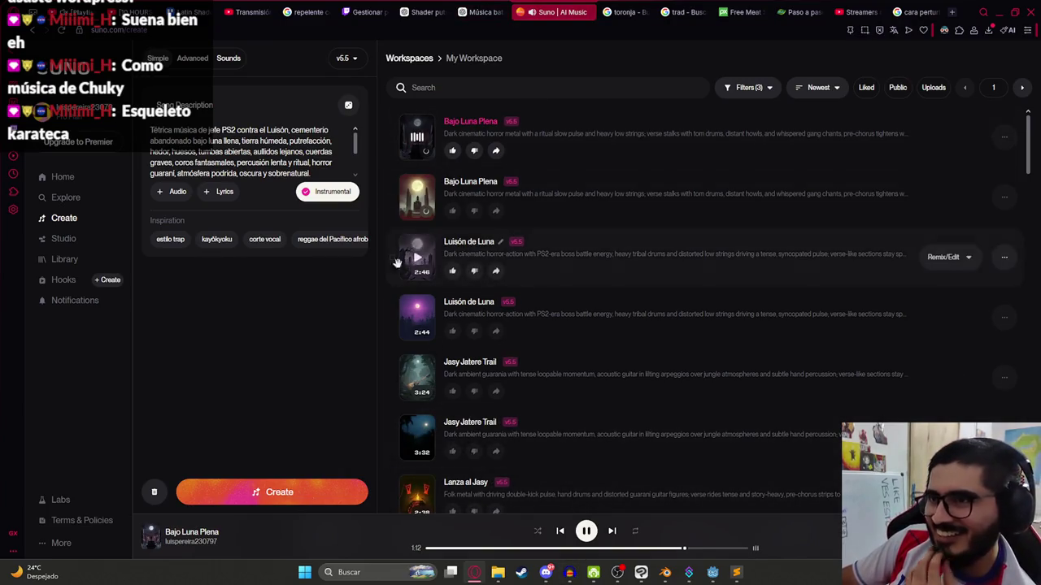
pyautogui.click(416, 199)
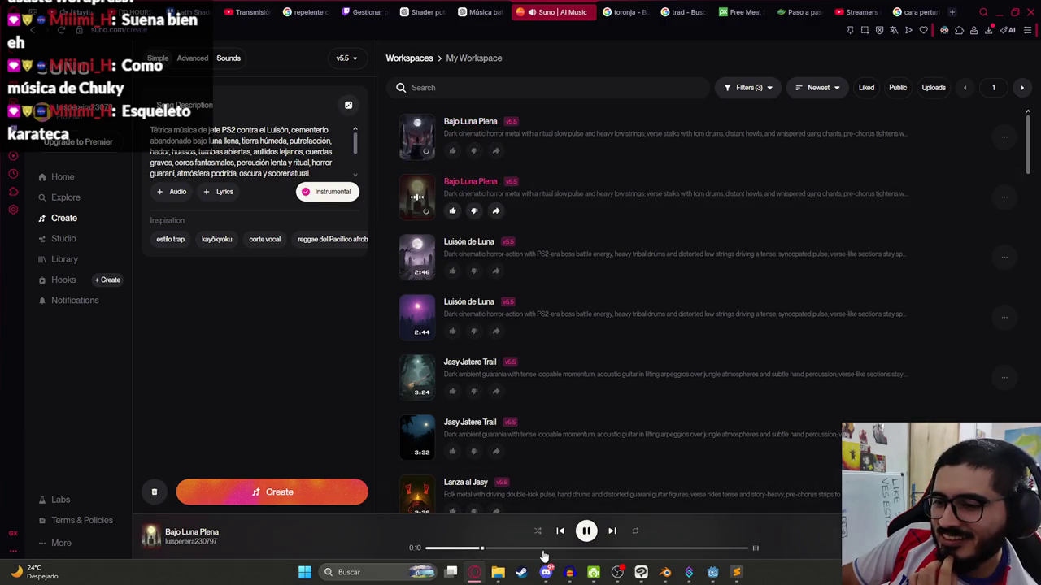
# - Copy ChatGPT's direct PS2 survival-horror cemetery prompt over Suno's song description
pyautogui.click(488, 12)
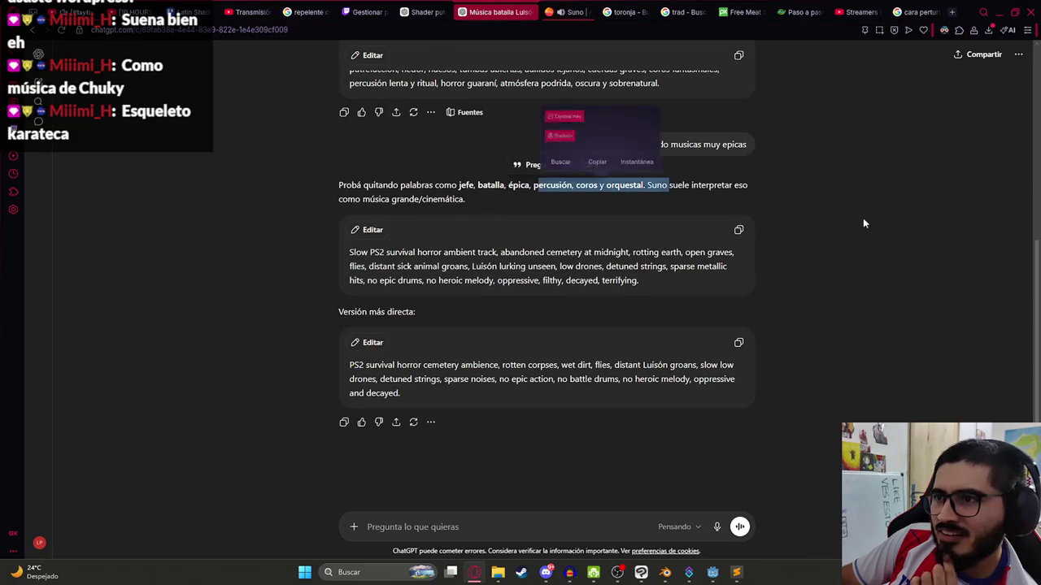
pyautogui.click(738, 229)
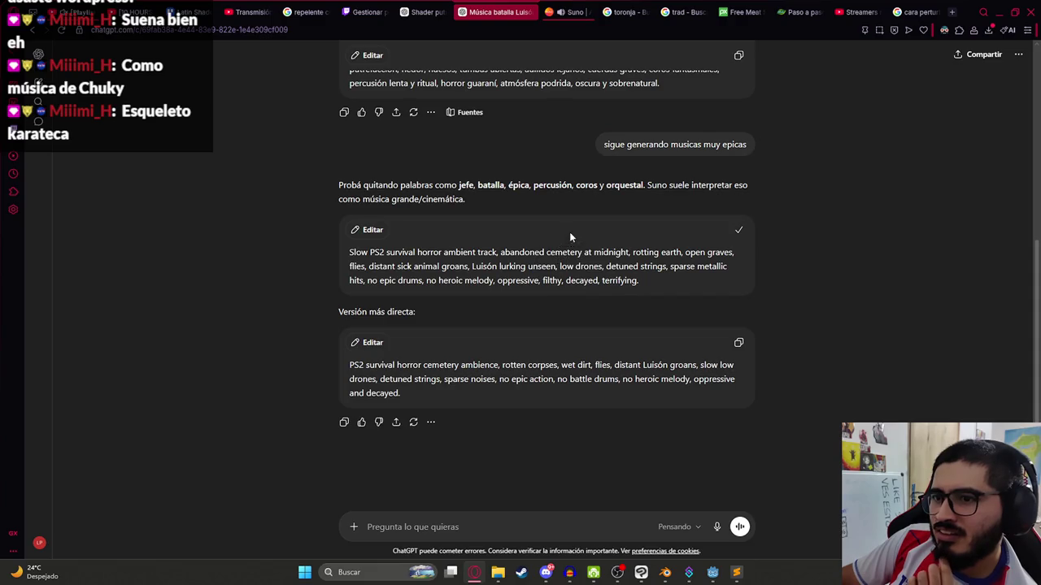
pyautogui.click(738, 342)
pyautogui.click(569, 11)
pyautogui.click(237, 144)
pyautogui.hotkey('ctrl', 'a')
pyautogui.hotkey('ctrl', 'v')
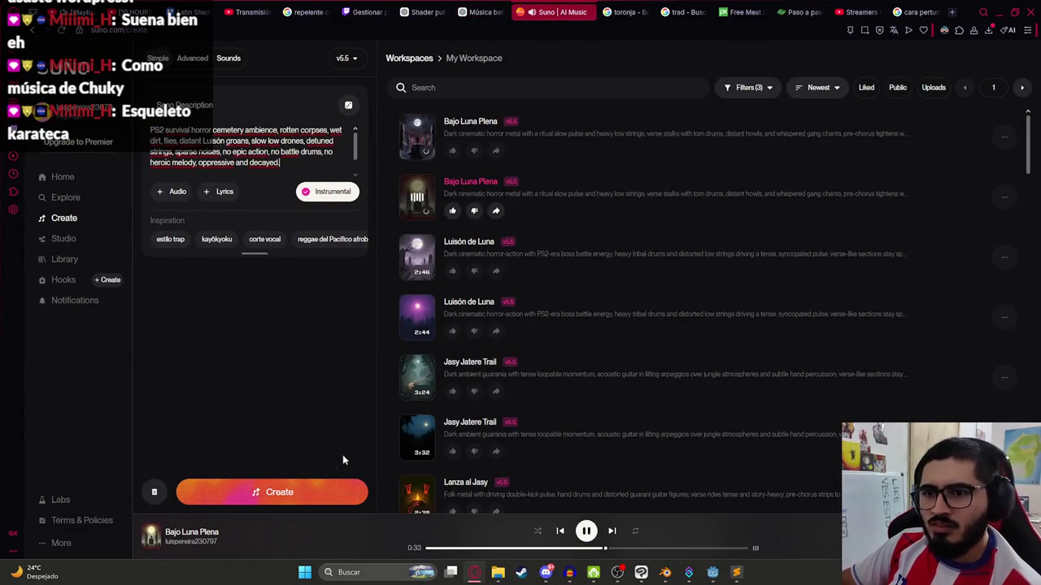
# - Create the Rotten Cemetery tracks, then play the second one and skip ahead through it
pyautogui.click(314, 493)
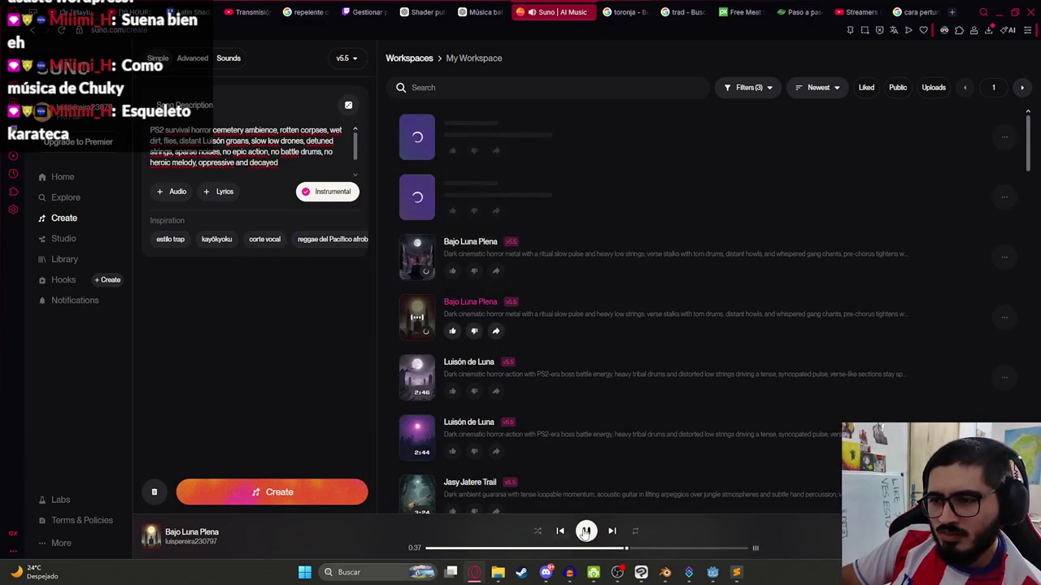
pyautogui.press('space')
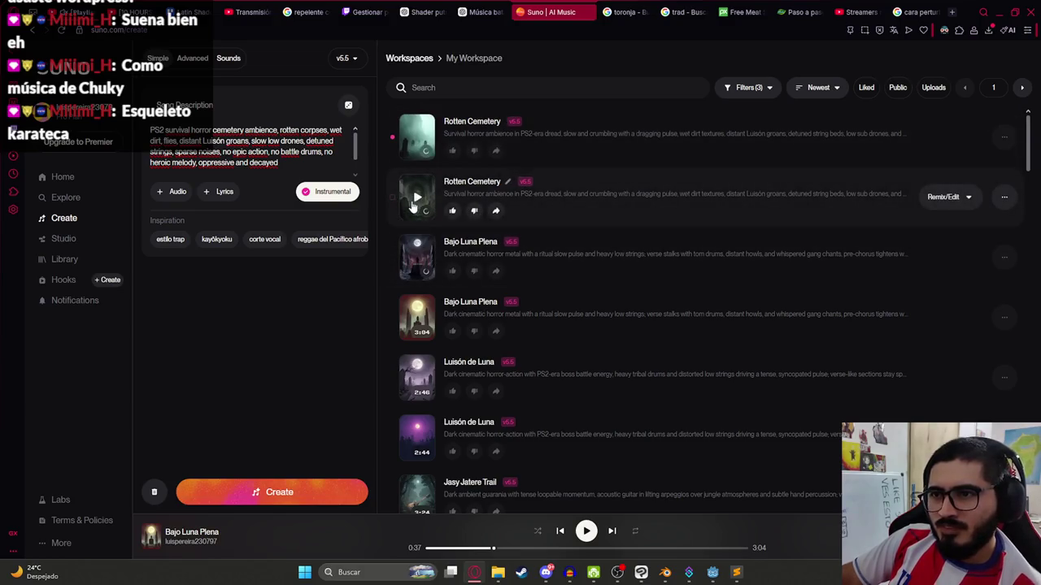
pyautogui.click(416, 197)
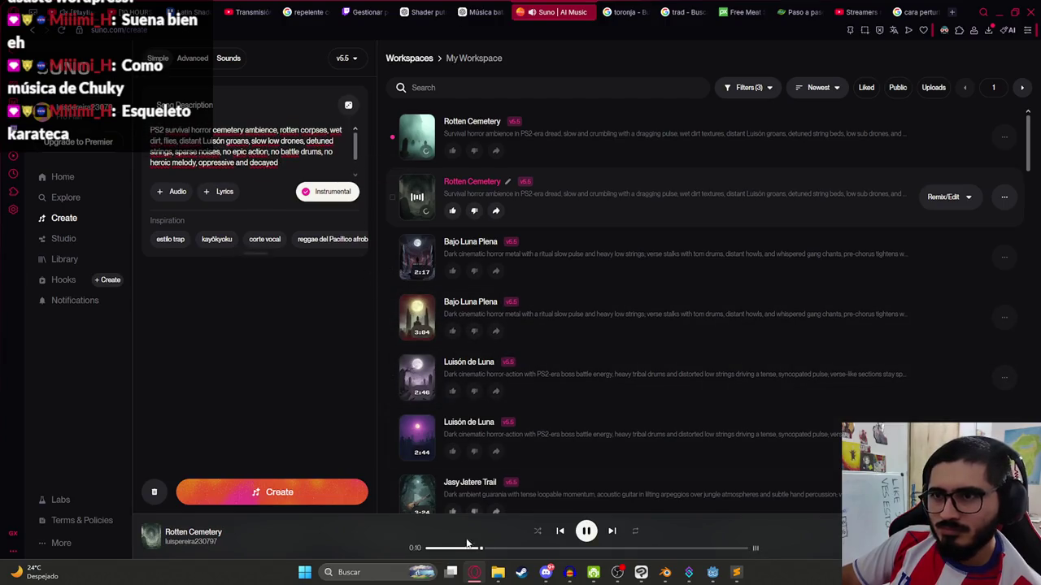
pyautogui.click(530, 549)
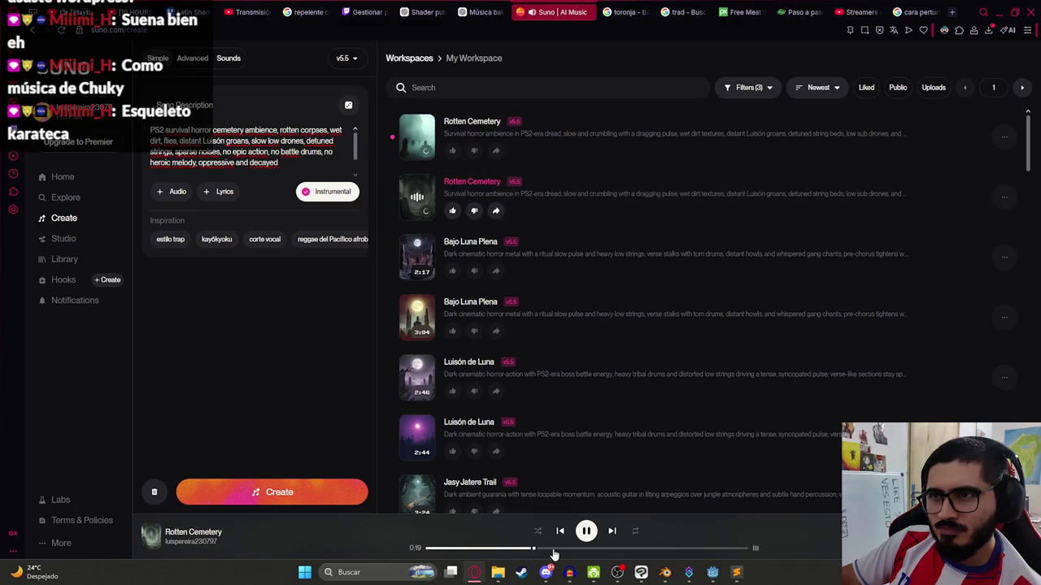
pyautogui.click(567, 551)
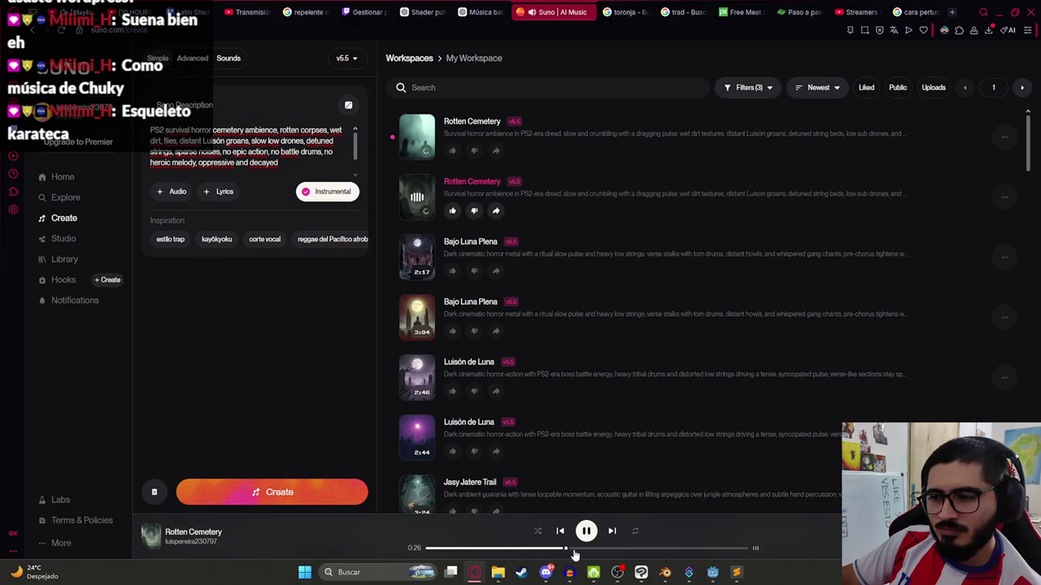
pyautogui.click(595, 550)
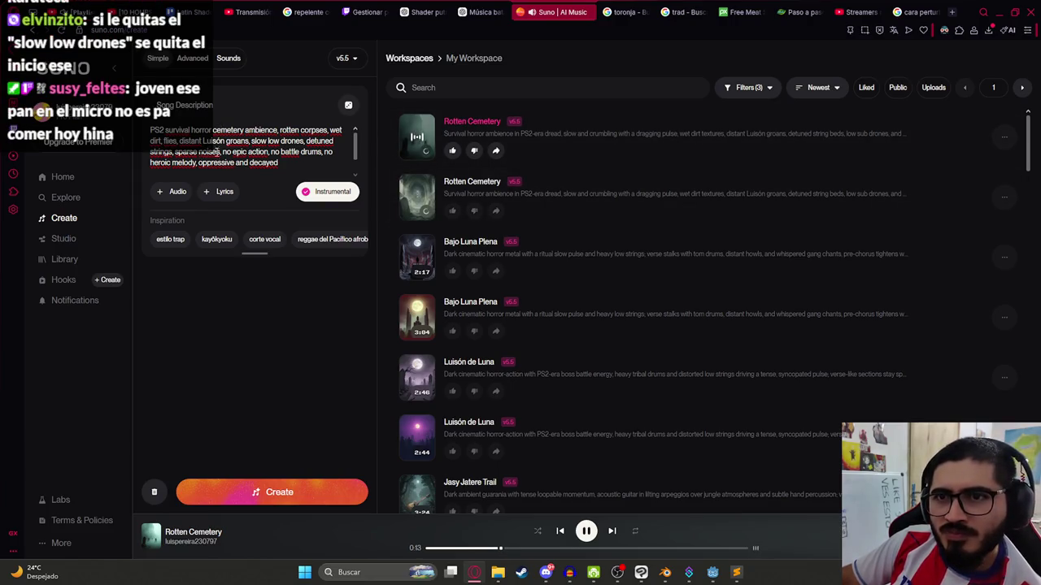
# - Delete 'slow low drones' from the description and generate new Rotten Cemetery takes
pyautogui.moveTo(251, 141); pyautogui.dragTo(302, 143)
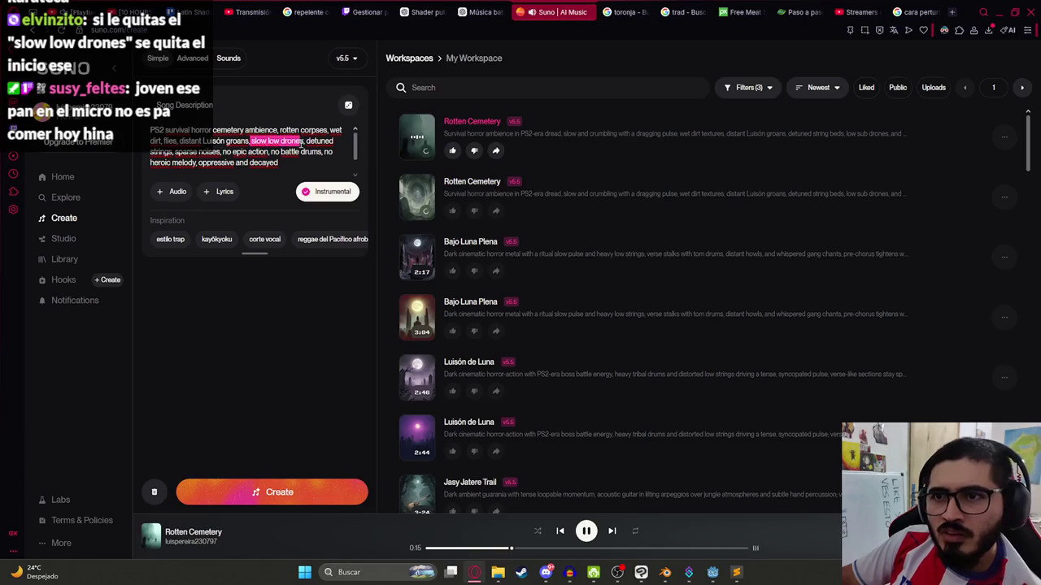
pyautogui.press('BackSpace')
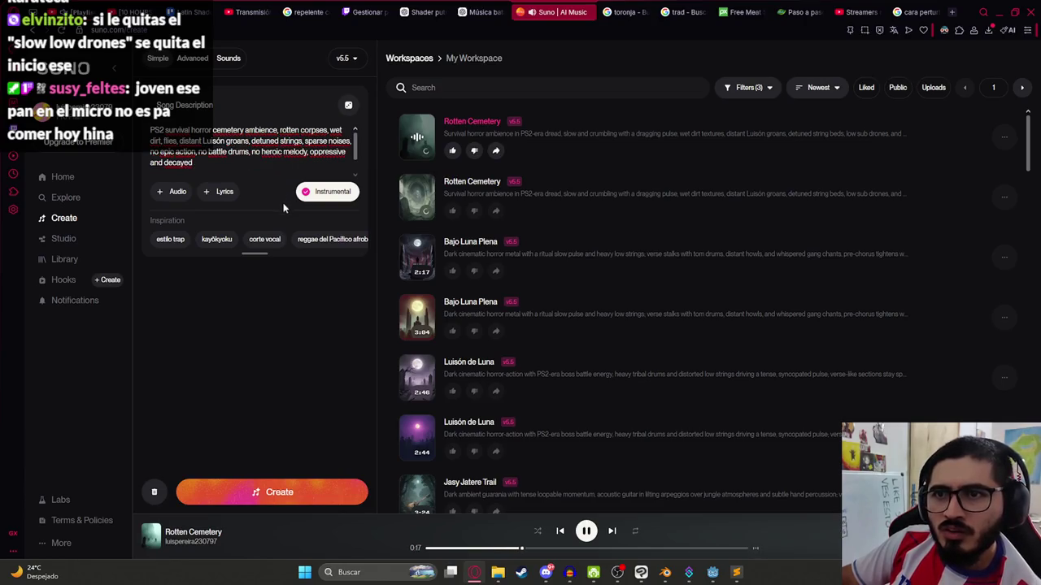
pyautogui.click(295, 494)
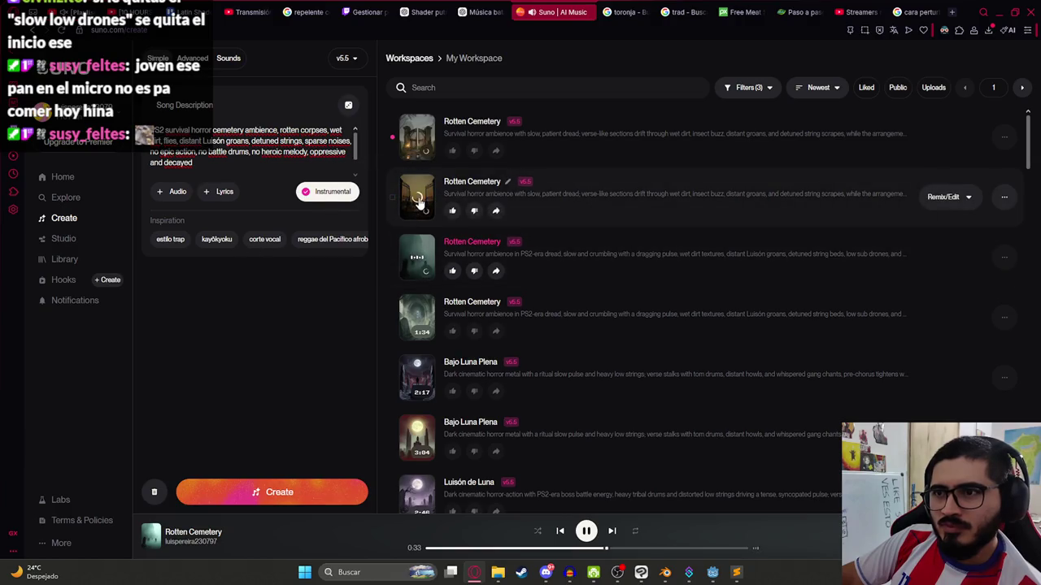
# - Play the second new Rotten Cemetery take, skip ahead, then play the first
pyautogui.click(418, 201)
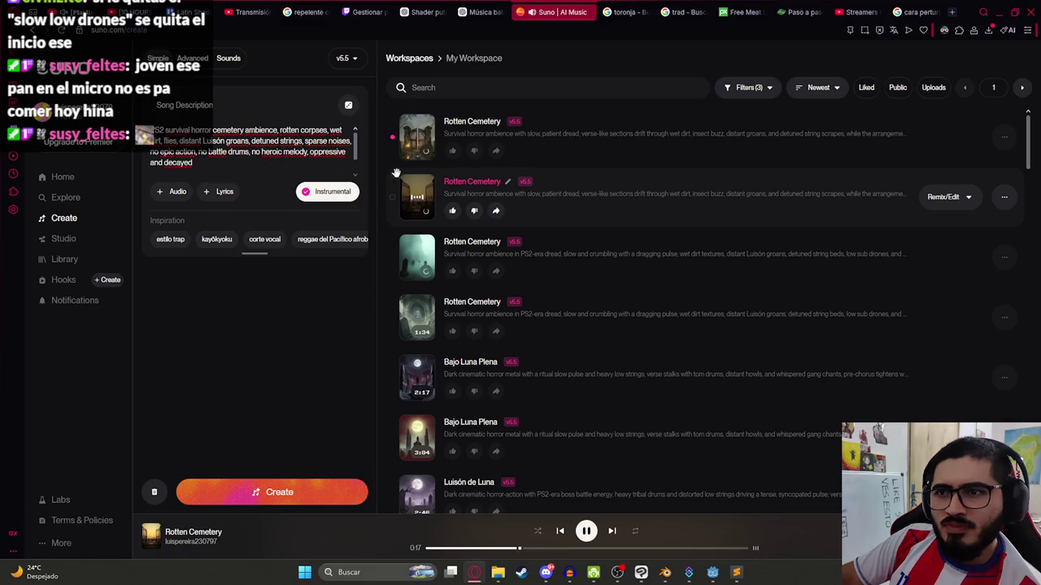
pyautogui.click(585, 549)
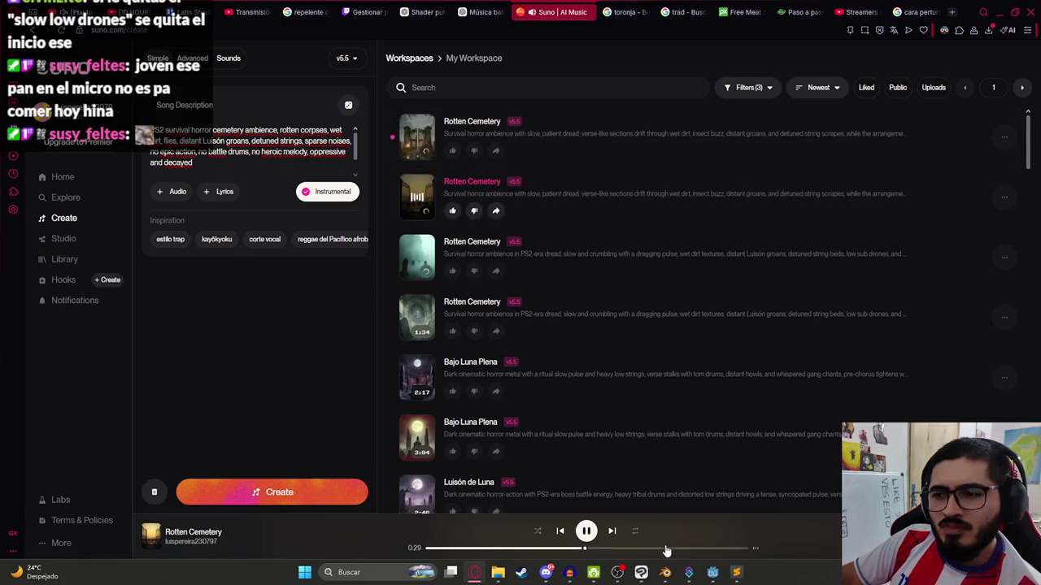
pyautogui.click(417, 139)
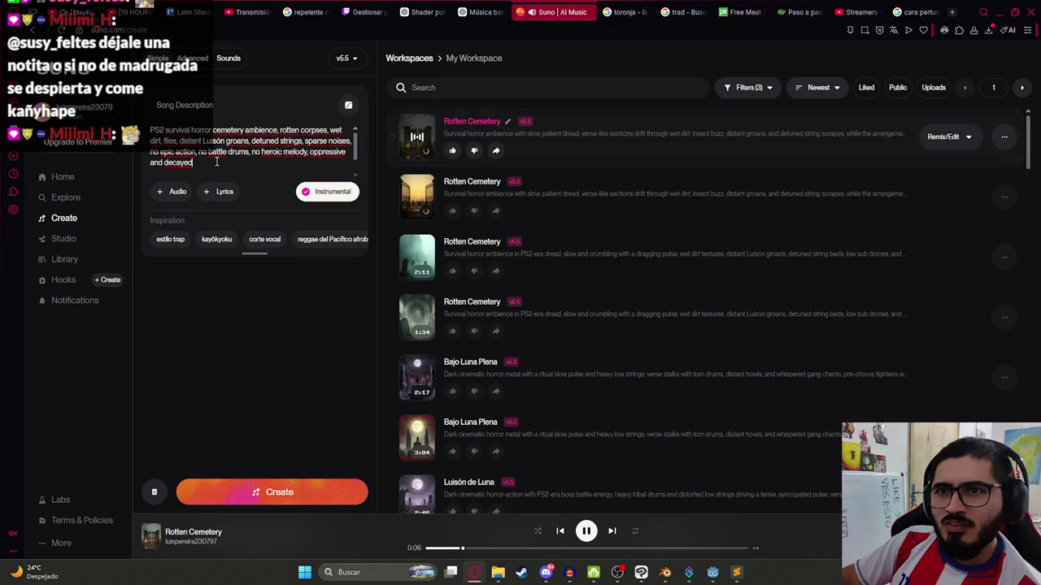
# - Delete 'PS2 survival horror' from the description start and generate Rotten Earth tracks
pyautogui.click(217, 162)
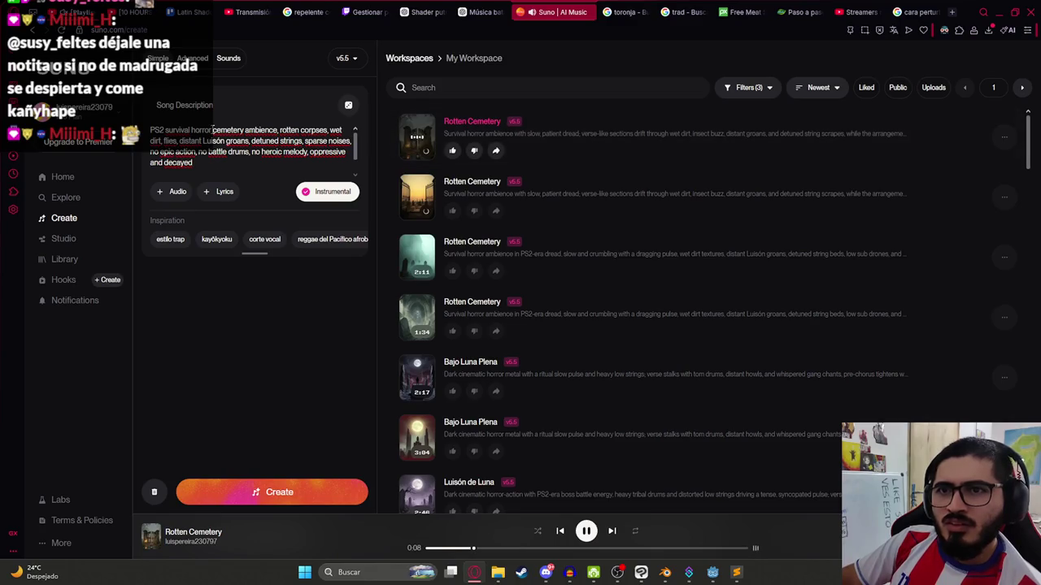
pyautogui.click(213, 131)
pyautogui.press('BackSpace')
pyautogui.press('BackSpace')
pyautogui.press('BackSpace')
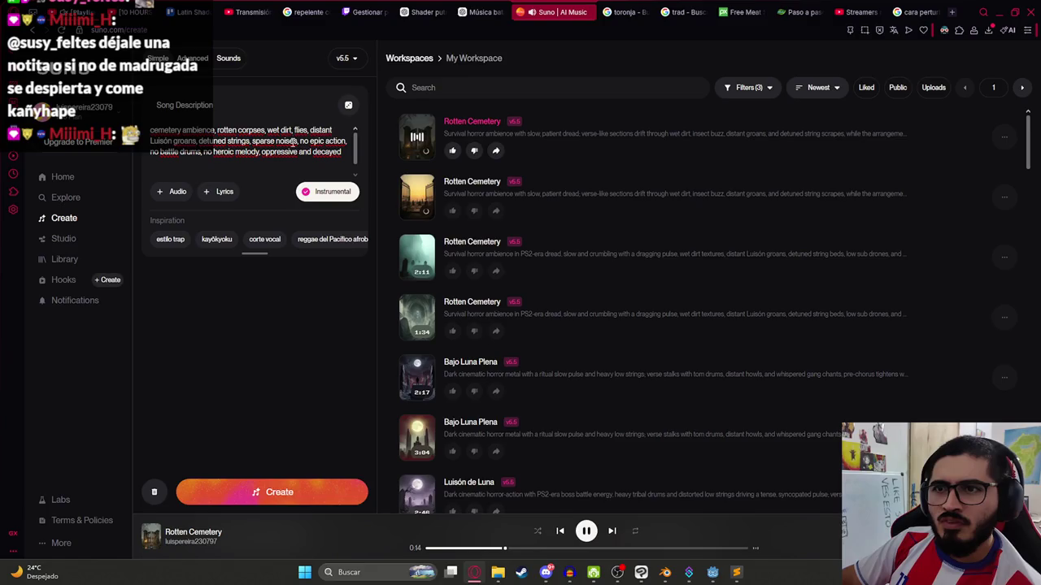
pyautogui.click(258, 482)
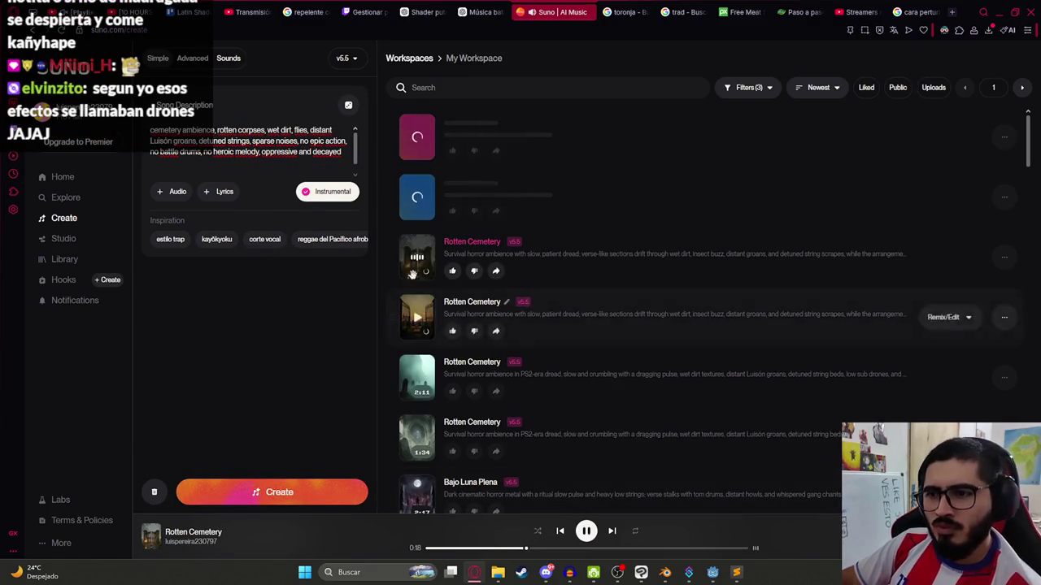
# - Skip through the current track and stop it, then play the second Rotten Earth track
pyautogui.moveTo(528, 548); pyautogui.dragTo(674, 550)
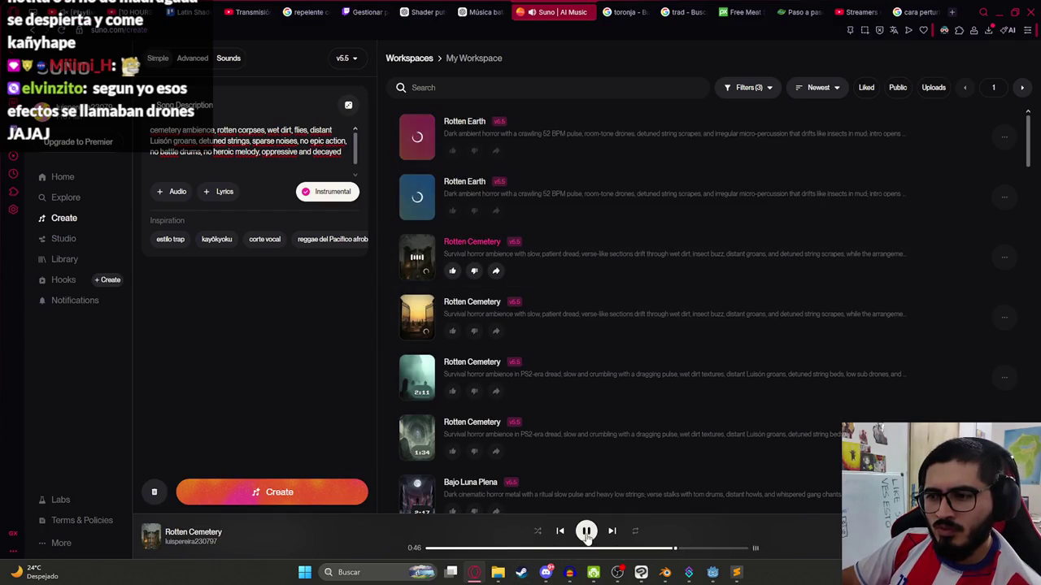
pyautogui.click(585, 531)
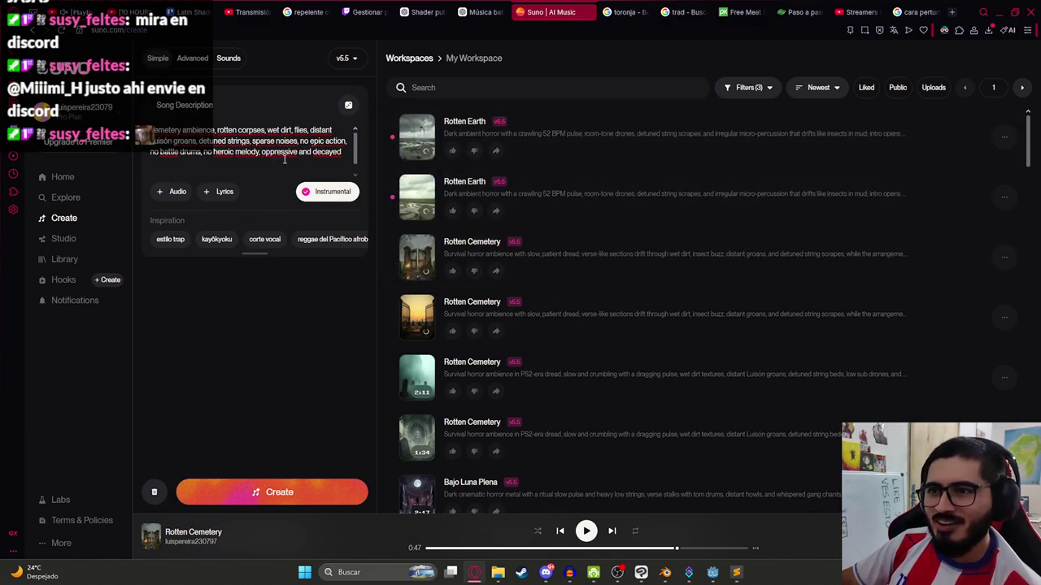
pyautogui.click(419, 214)
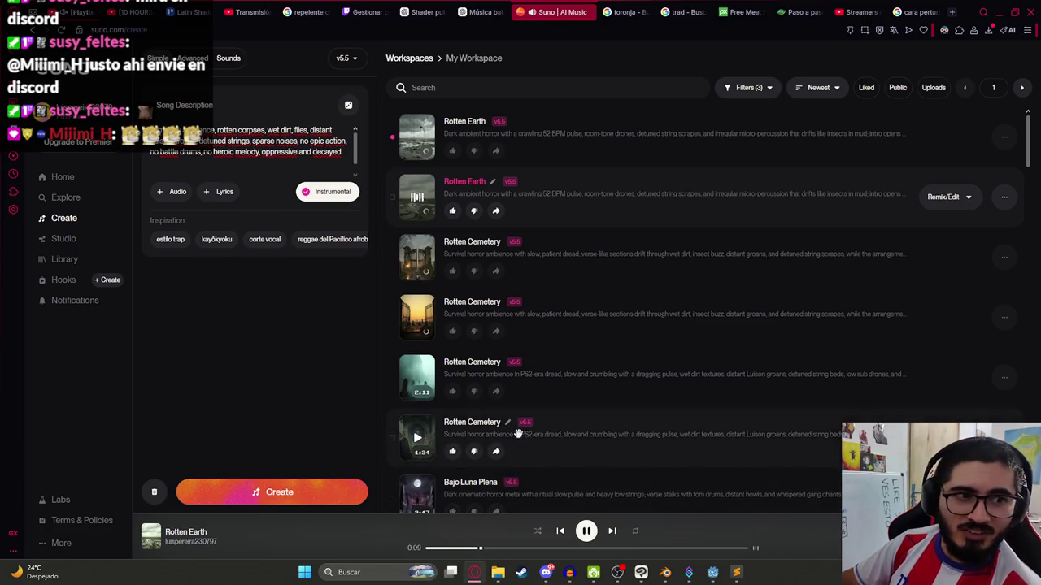
pyautogui.click(545, 572)
# - View and zoom into the 'NO COMER' photo in Discord, then minimize Discord
pyautogui.click(329, 416)
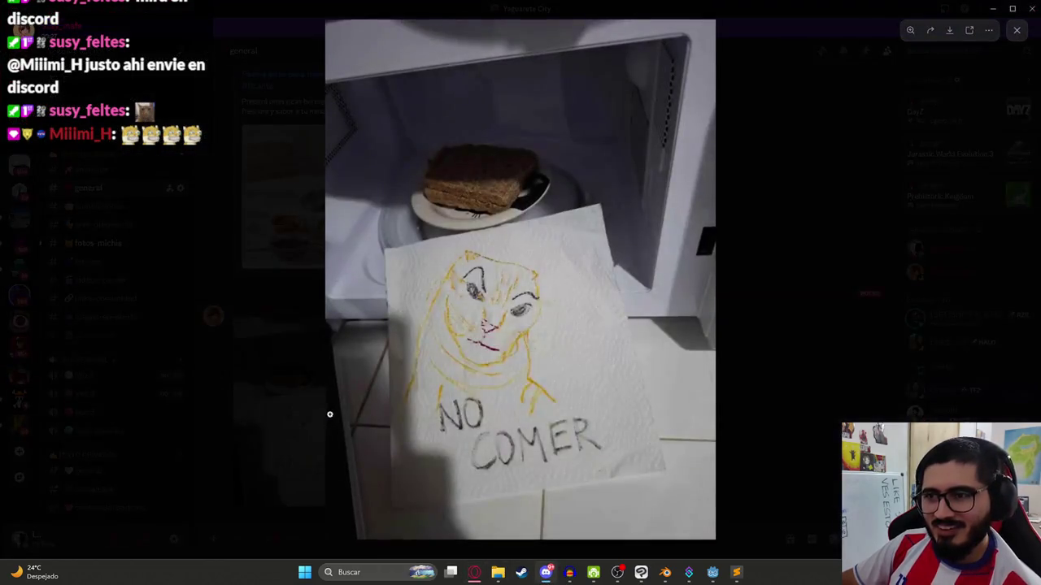
pyautogui.click(492, 274)
pyautogui.click(491, 341)
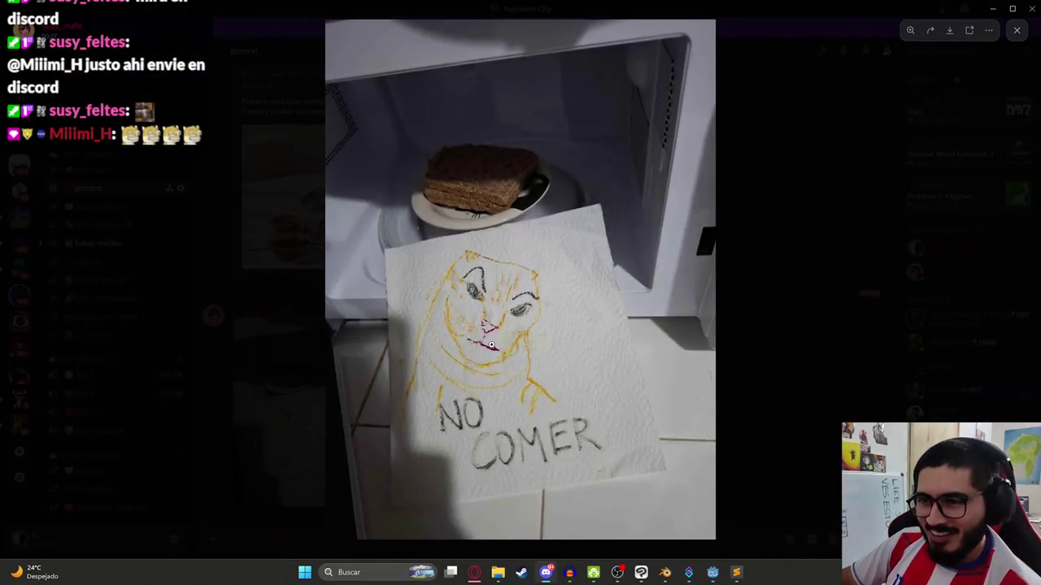
pyautogui.click(491, 346)
pyautogui.click(727, 326)
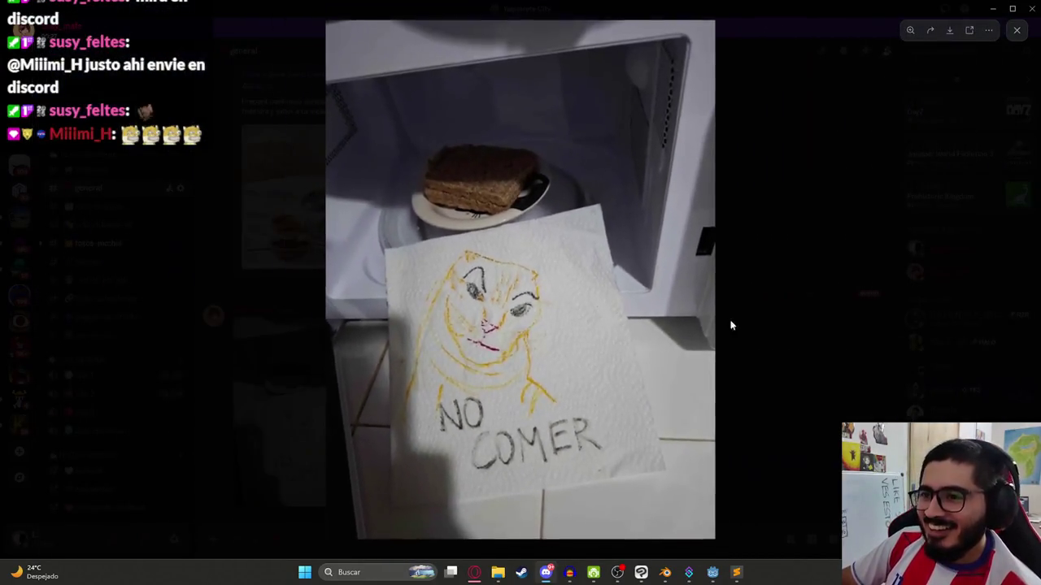
pyautogui.click(807, 320)
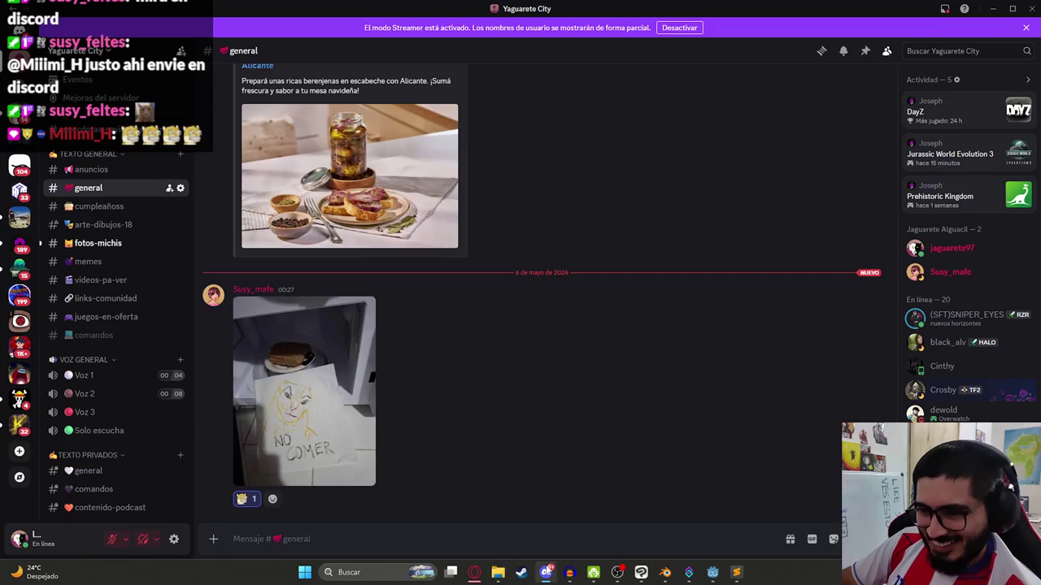
pyautogui.click(546, 573)
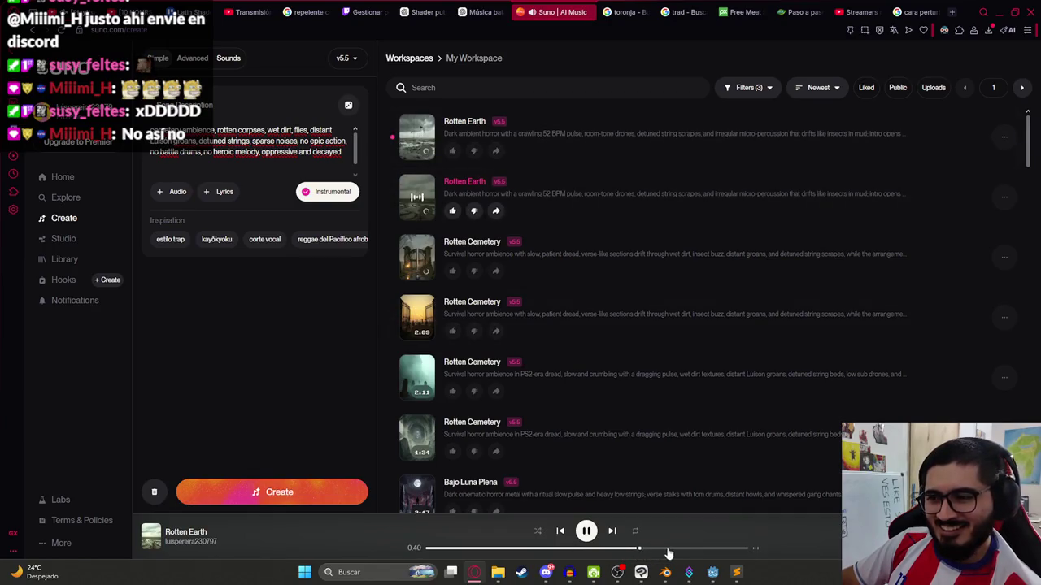
# - Skip ahead in the second Rotten Earth track, then play the first Rotten Earth track
pyautogui.click(683, 549)
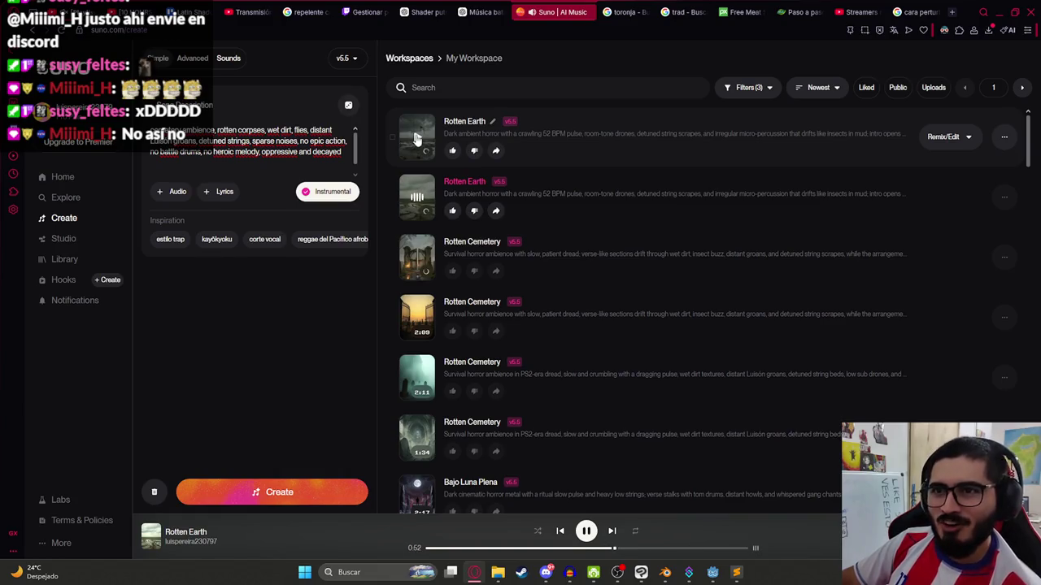
pyautogui.click(416, 137)
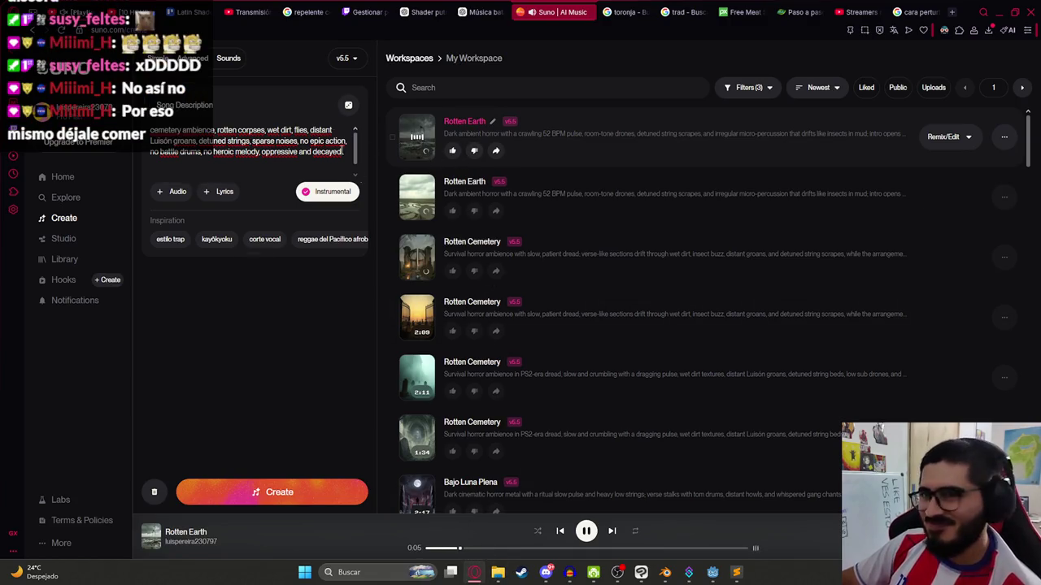
pyautogui.scroll(-2, 273, 147)
pyautogui.scroll(1, 282, 140)
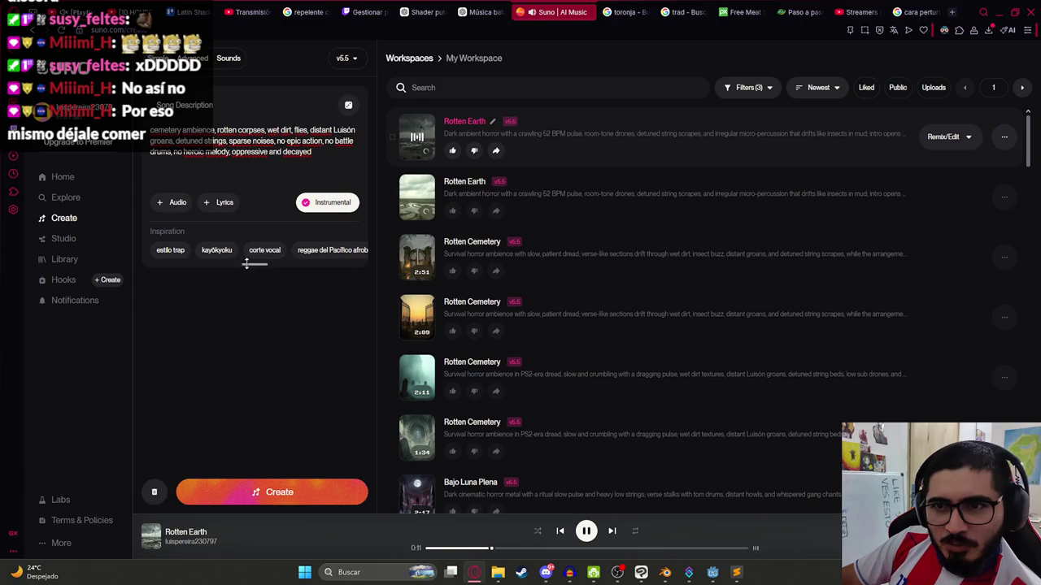
# - Replace 'oppressive and decayed' with 'battle' in the description and generate tracks
pyautogui.moveTo(278, 262); pyautogui.dragTo(268, 304)
pyautogui.hscroll(5, 298, 249)
pyautogui.hscroll(5, 283, 256)
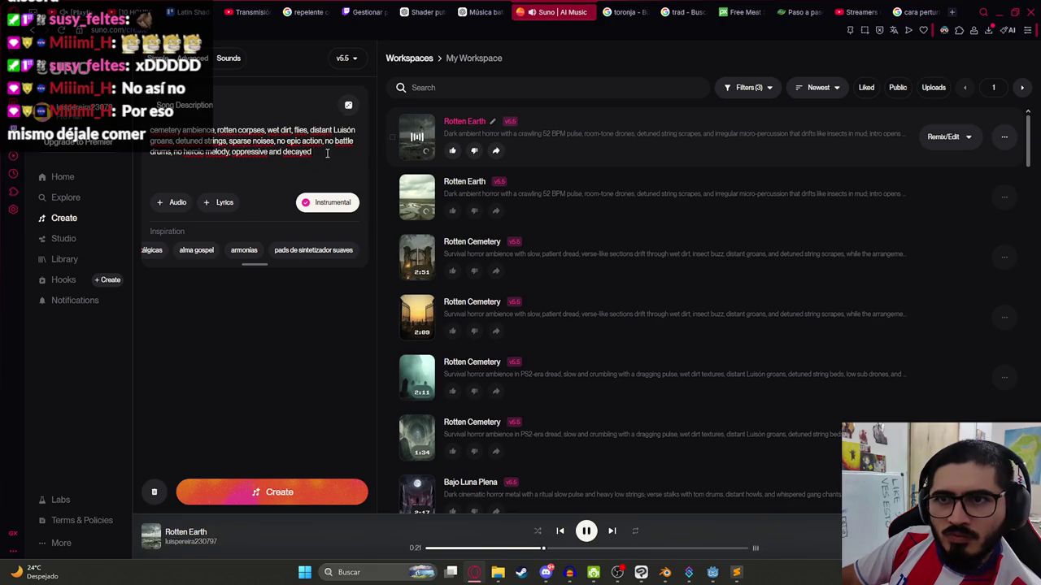
pyautogui.moveTo(327, 152); pyautogui.dragTo(232, 159)
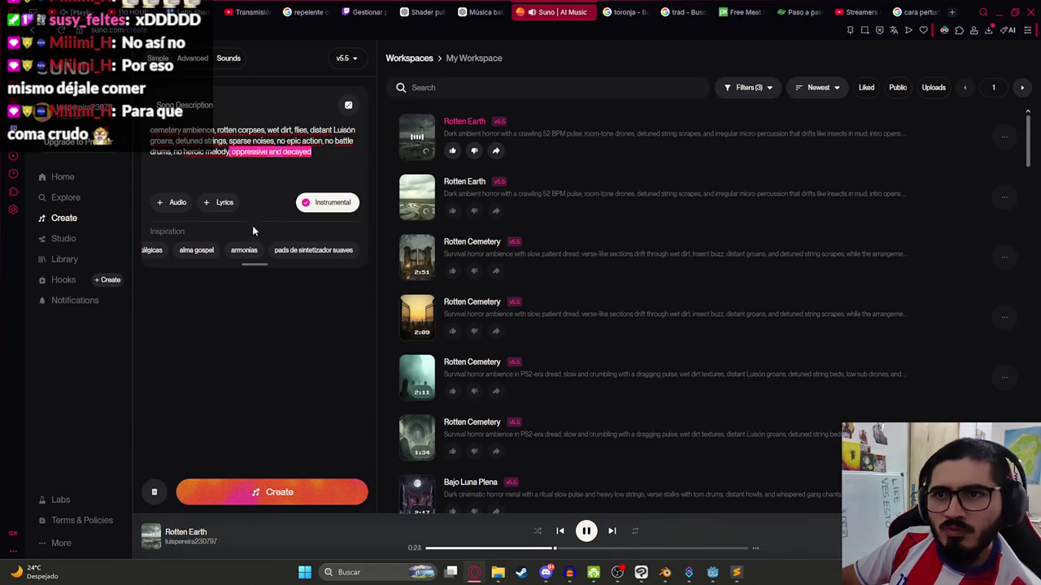
pyautogui.press('BackSpace')
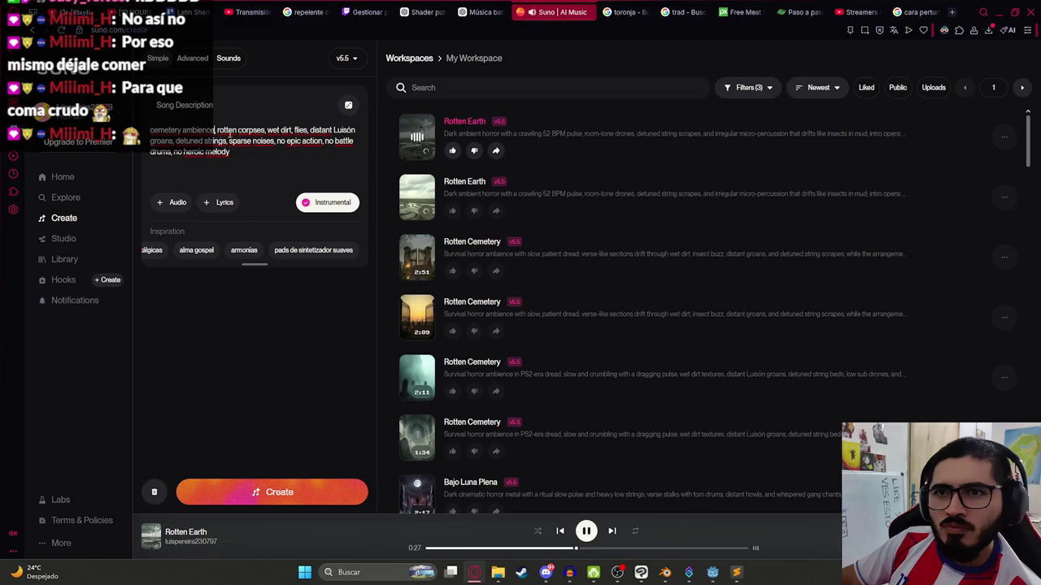
pyautogui.write('battle')
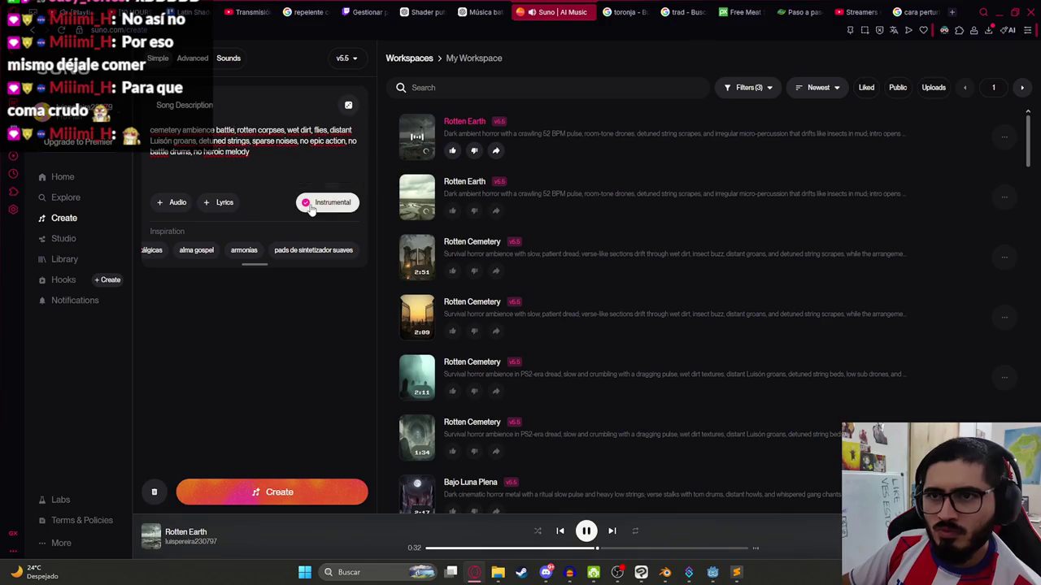
pyautogui.click(320, 492)
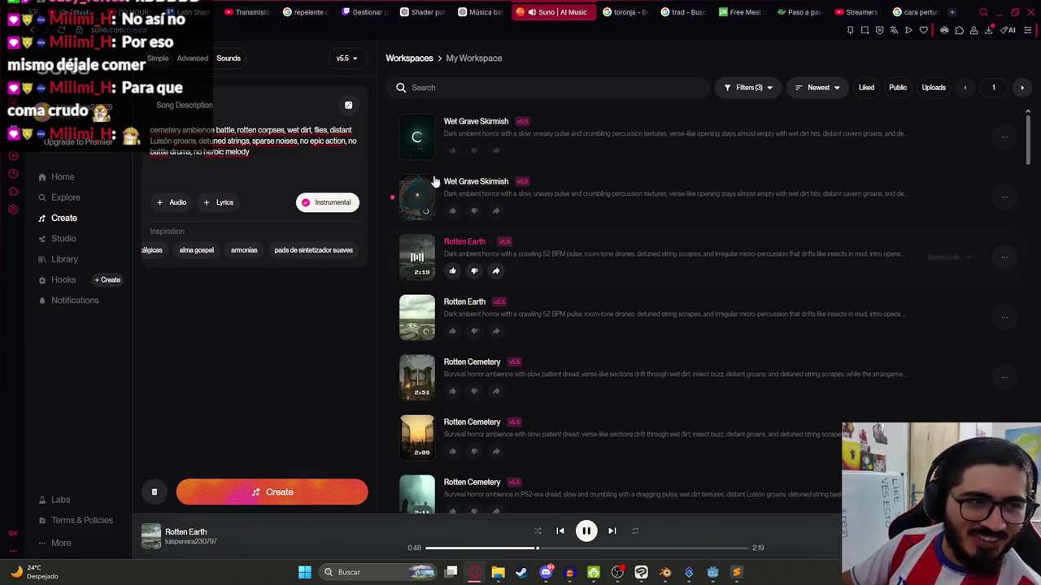
# - Play the second Wet Grave Skirmish track, then the first
pyautogui.click(417, 201)
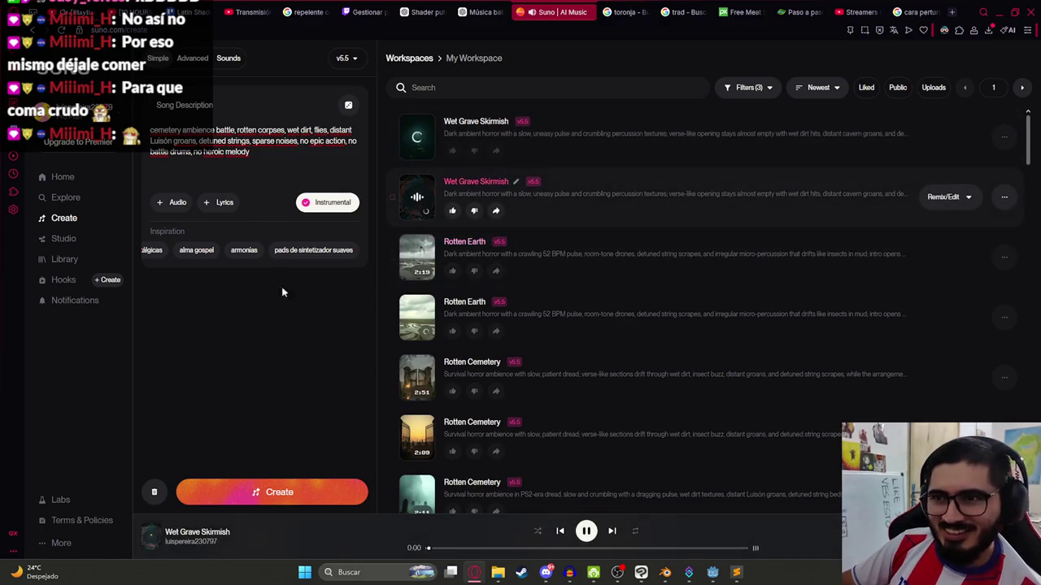
pyautogui.click(547, 574)
pyautogui.click(546, 574)
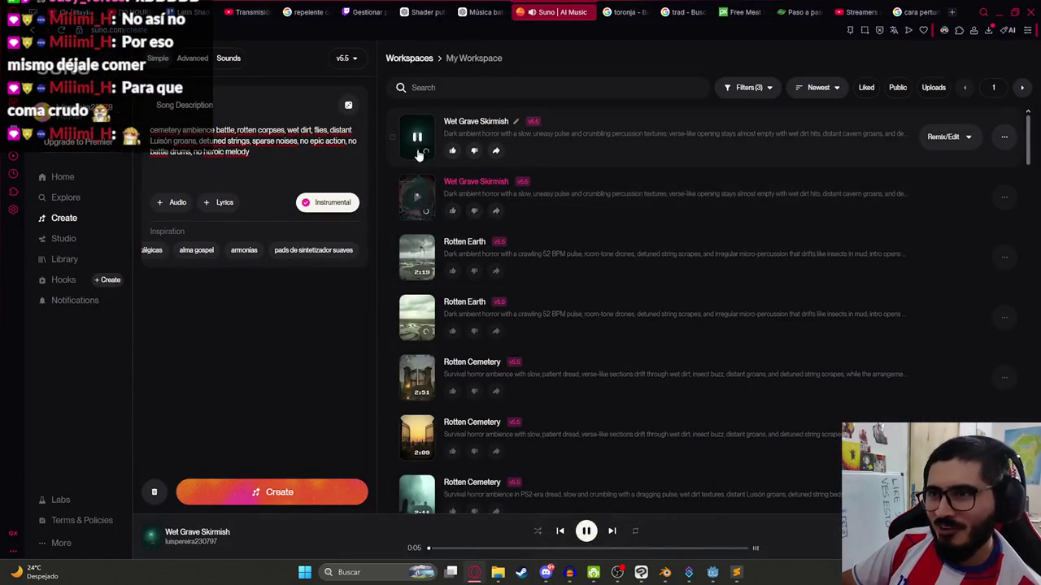
pyautogui.click(414, 152)
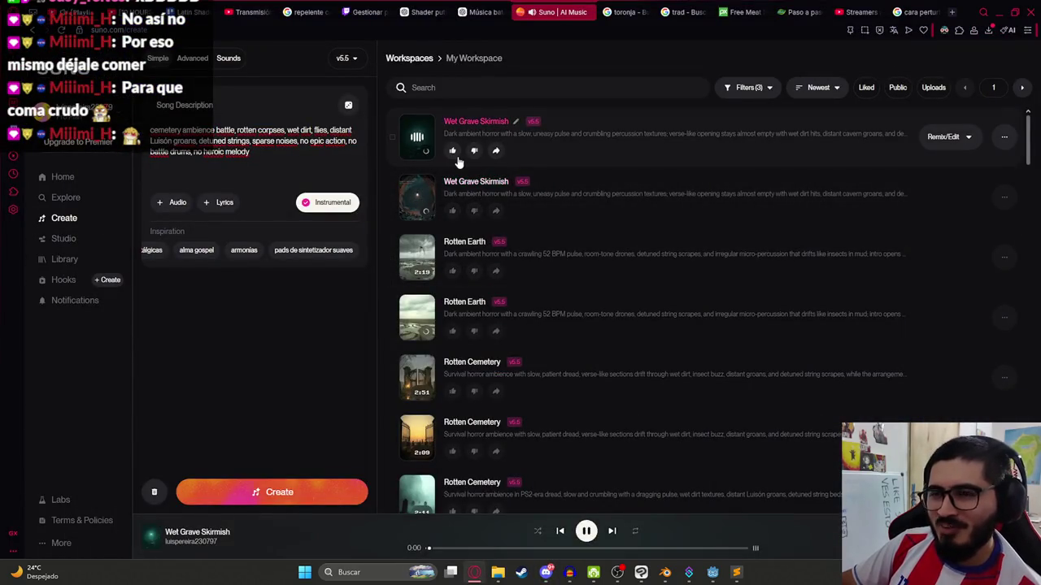
# - Seek to 0:10 and back in Wet Grave Skirmish and glance at Discord
pyautogui.click(481, 549)
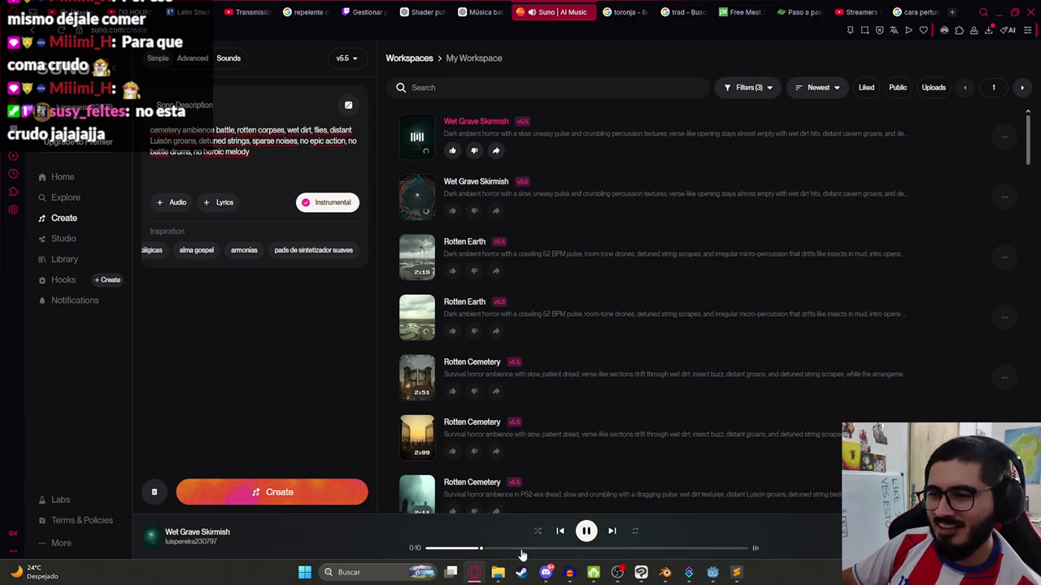
pyautogui.click(432, 549)
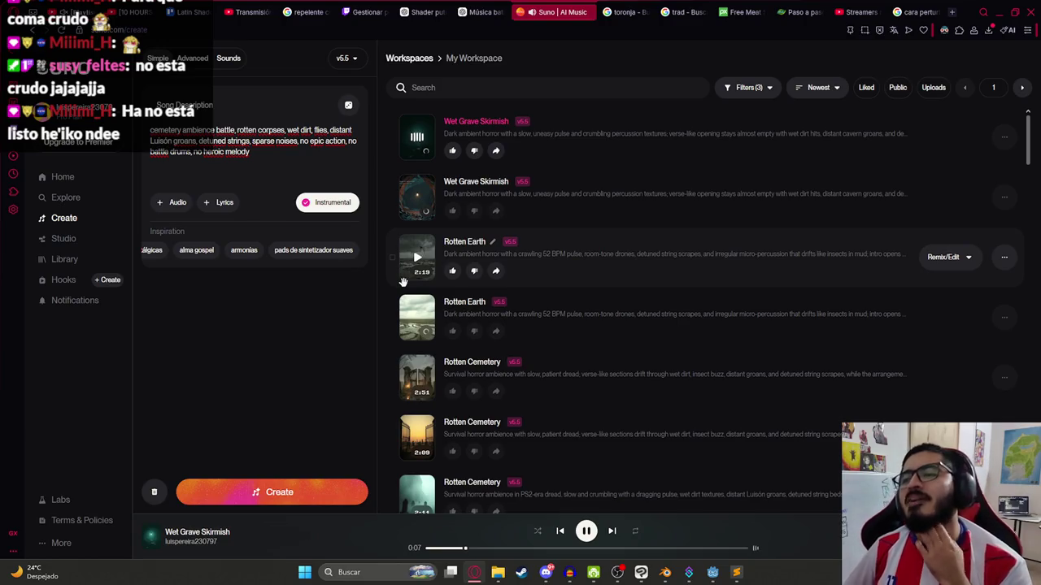
pyautogui.click(547, 572)
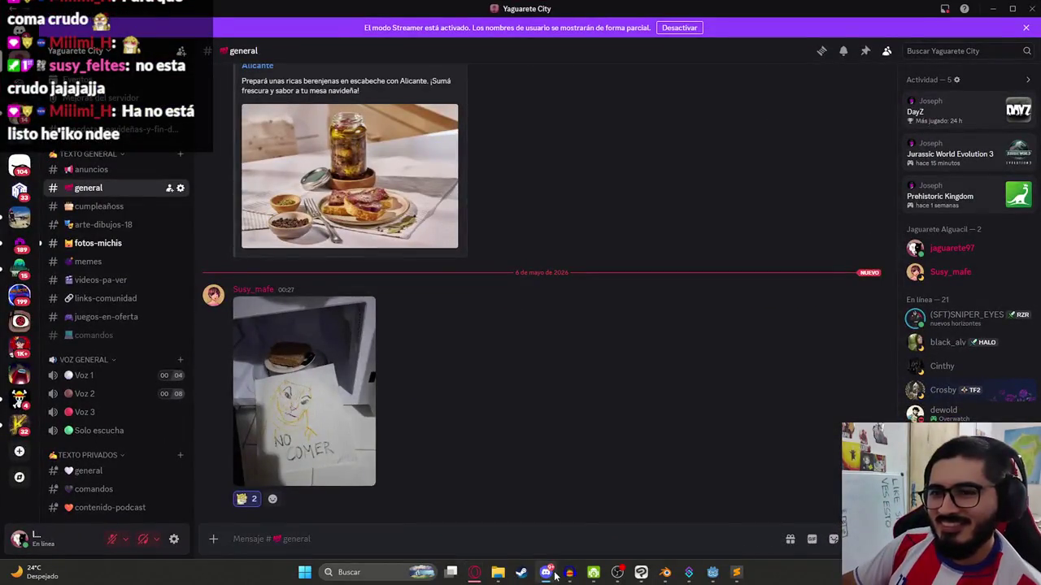
pyautogui.click(553, 575)
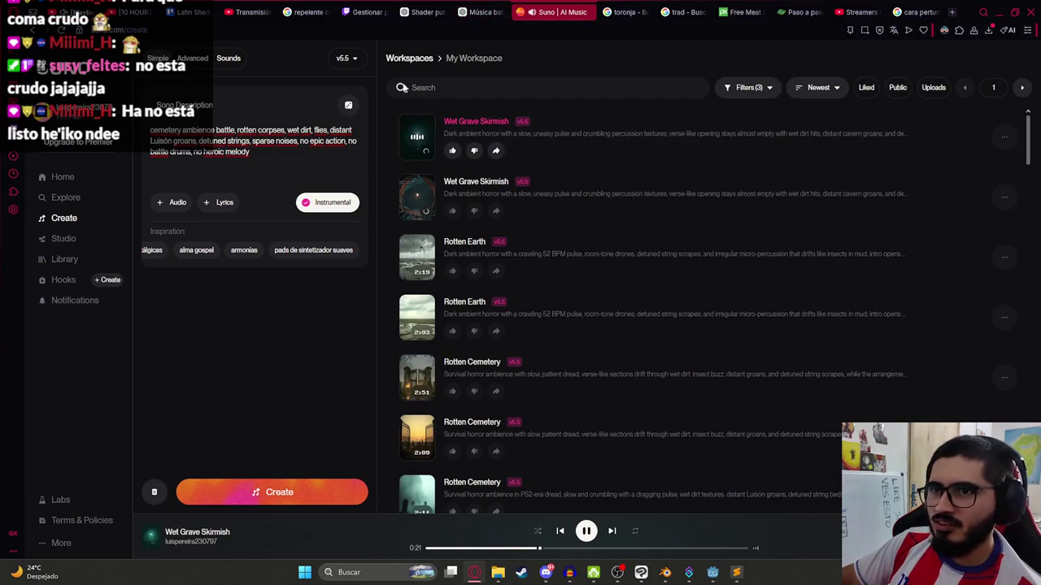
# - Look at Suno's Advanced and Sounds modes, then go to the Música batalla Luisón PS2 chat
pyautogui.click(195, 59)
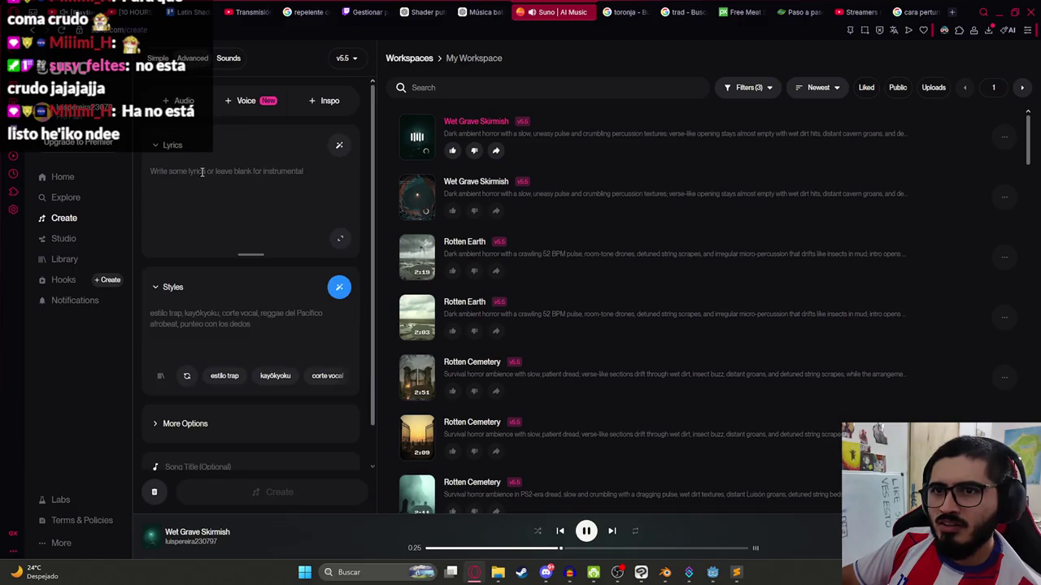
pyautogui.click(227, 60)
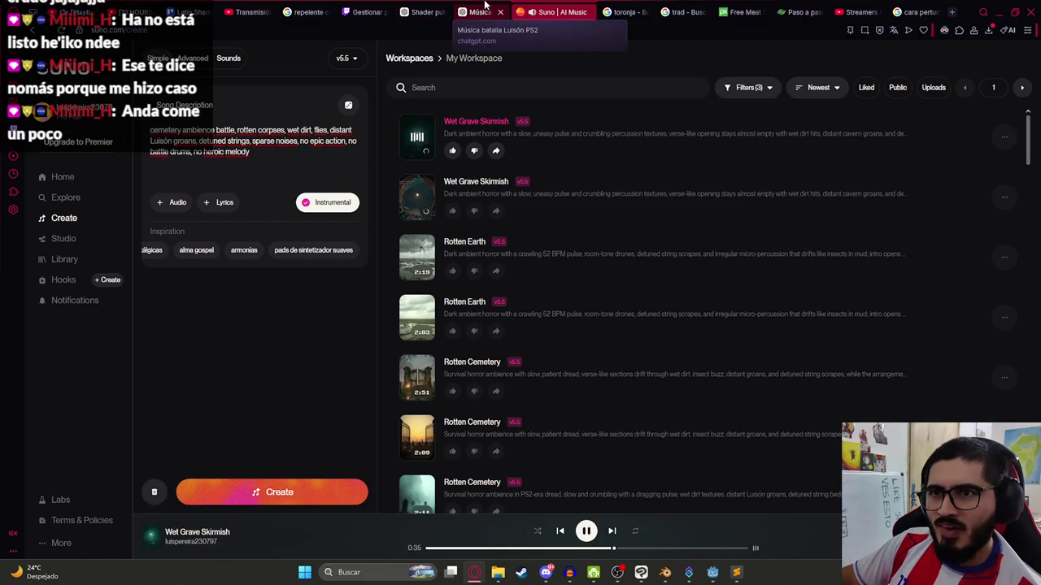
pyautogui.click(481, 12)
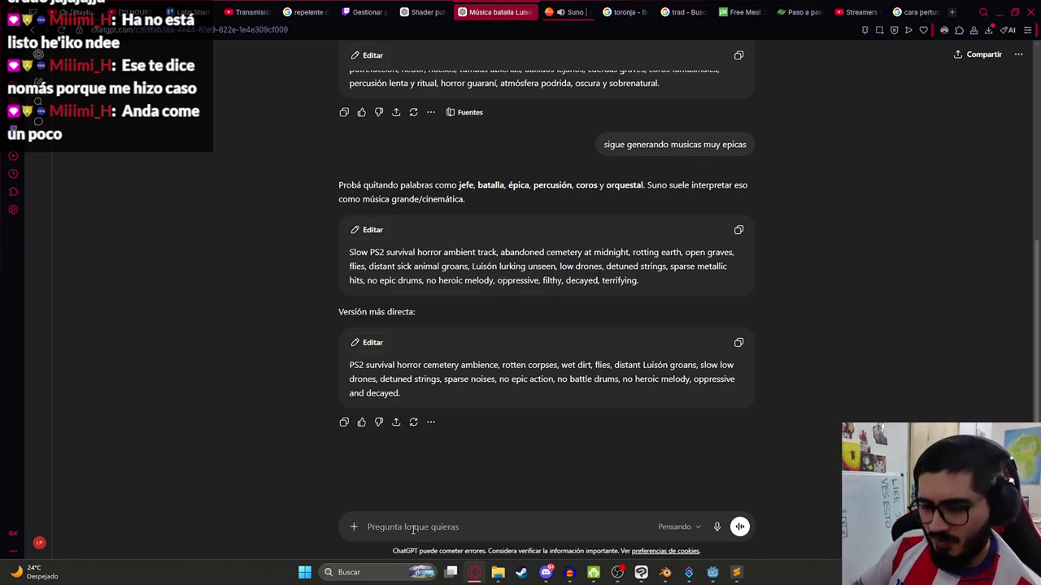
# - Tell ChatGPT the prompts have too many low drones and ask for a new one
pyautogui.write('sig')
pyautogui.press('BackSpace')
pyautogui.press('BackSpace')
pyautogui.press('BackSpace')
pyautogui.write('empieza con low dro')
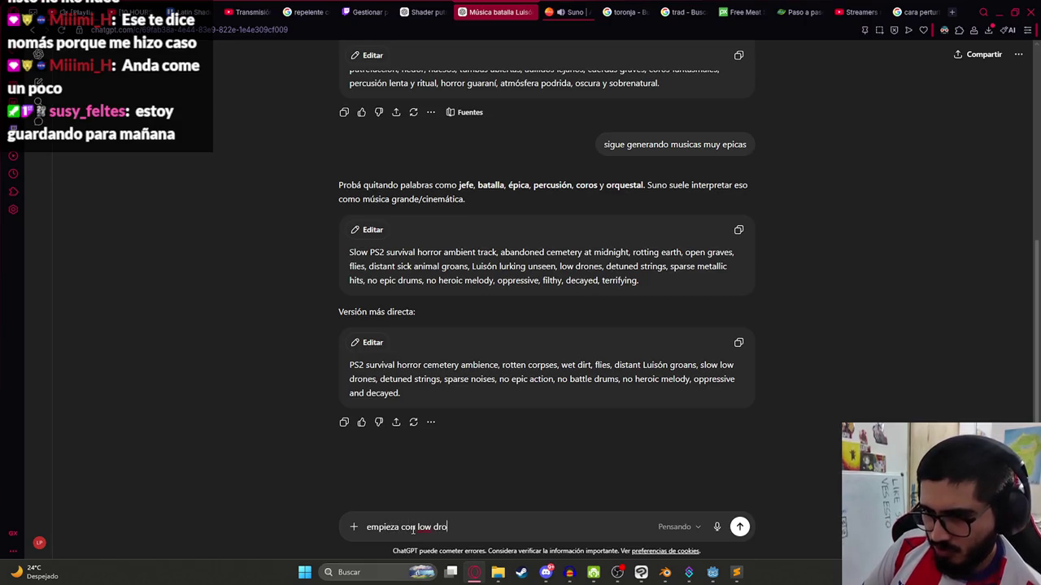
pyautogui.write('so')
pyautogui.press('Return')
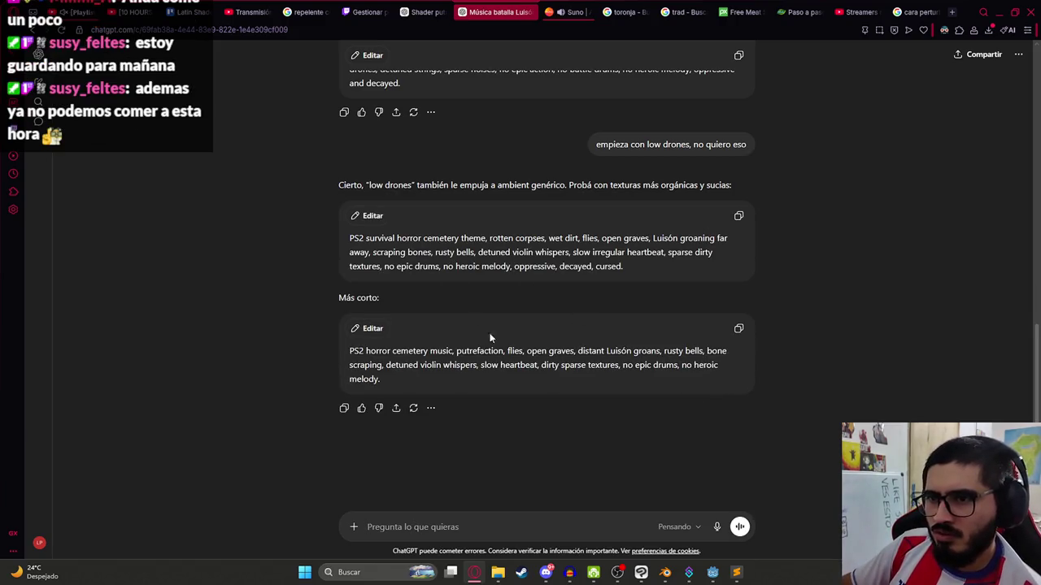
# - Copy the 'Más corto' prompt and paste it over Suno's song description
pyautogui.click(738, 330)
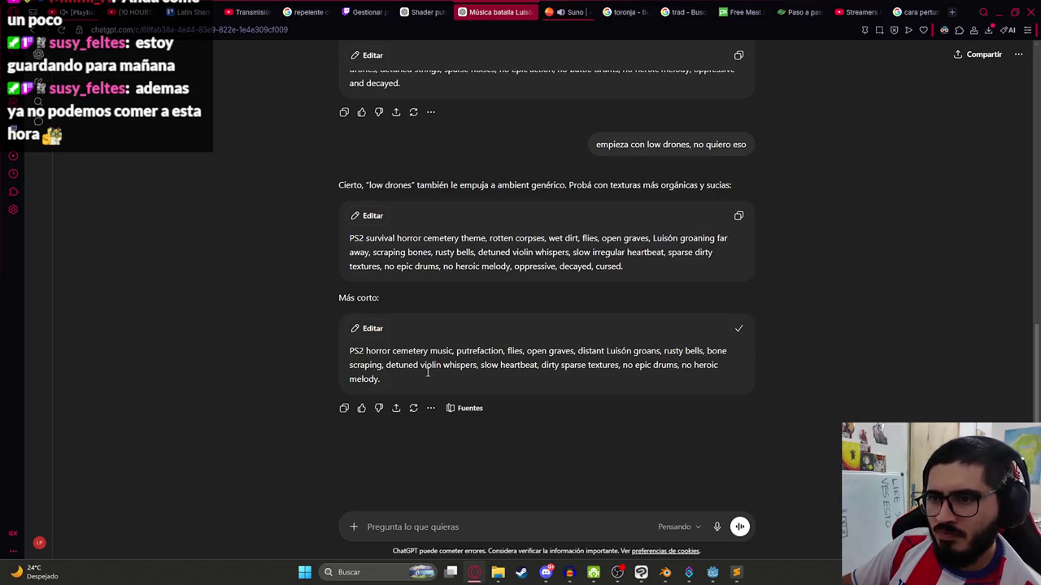
pyautogui.click(569, 12)
pyautogui.click(300, 146)
pyautogui.hotkey('ctrl', 'a')
pyautogui.hotkey('ctrl', 'v')
# - Generate the Open Graves tracks and play both, trimming the description's trailing blank line
pyautogui.click(296, 490)
pyautogui.click(584, 532)
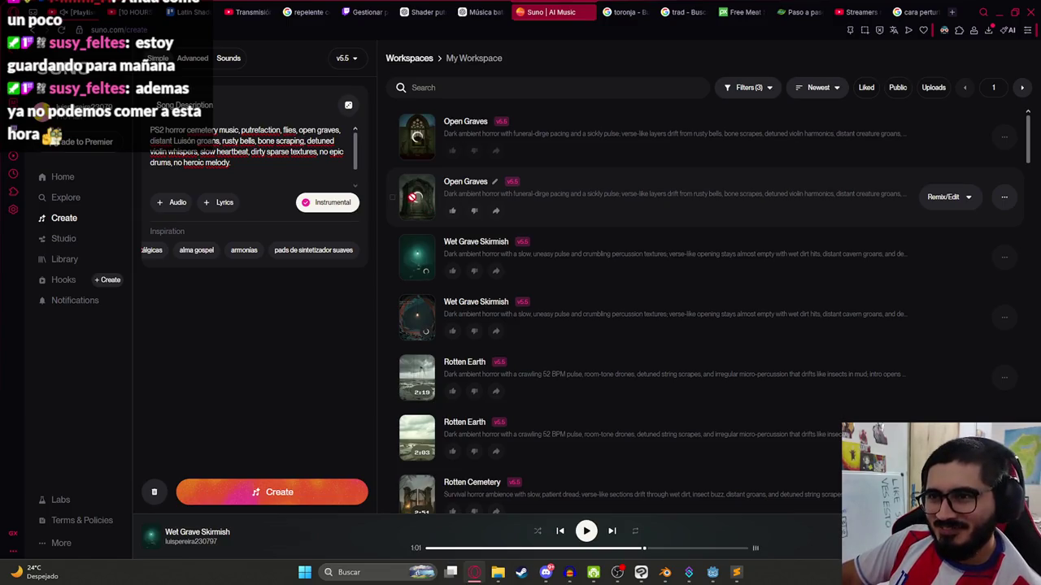
pyautogui.click(419, 256)
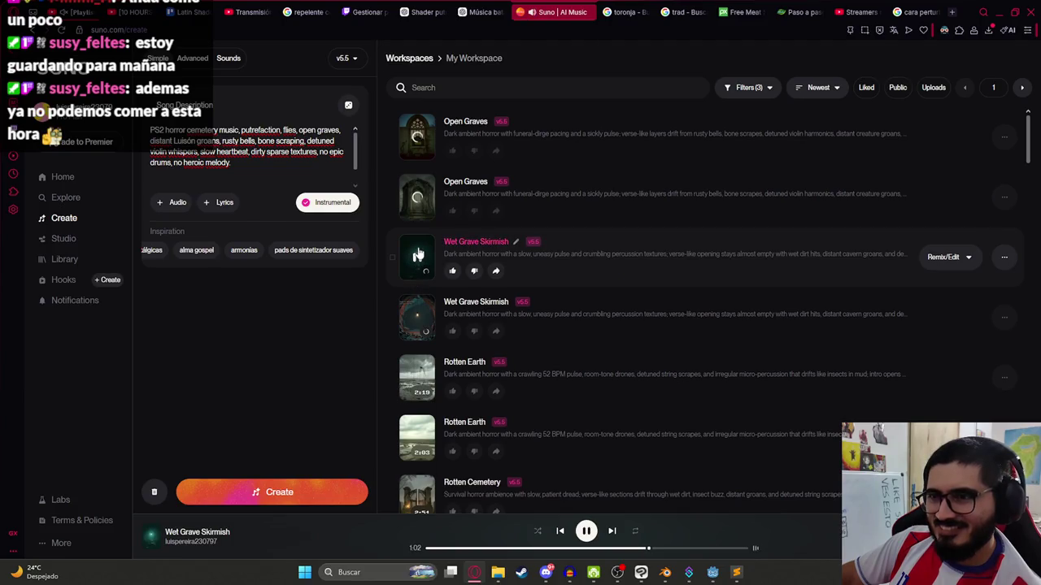
pyautogui.click(416, 196)
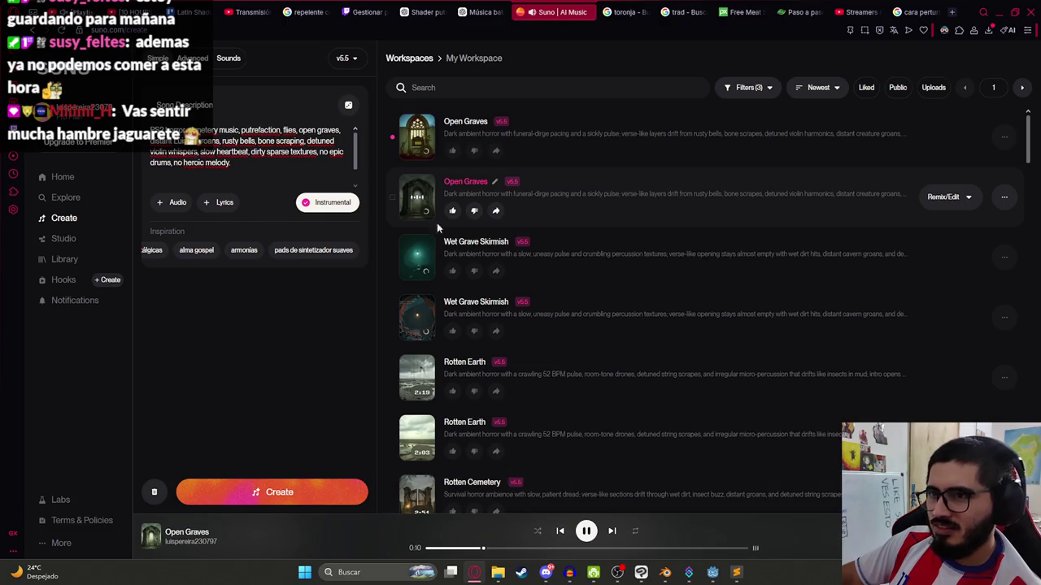
pyautogui.click(417, 142)
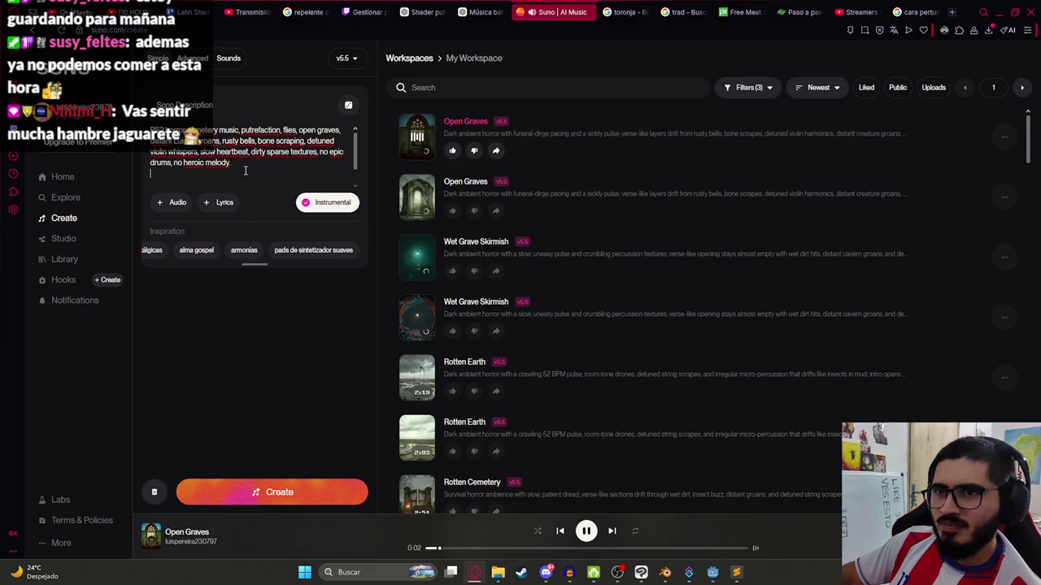
pyautogui.press('BackSpace')
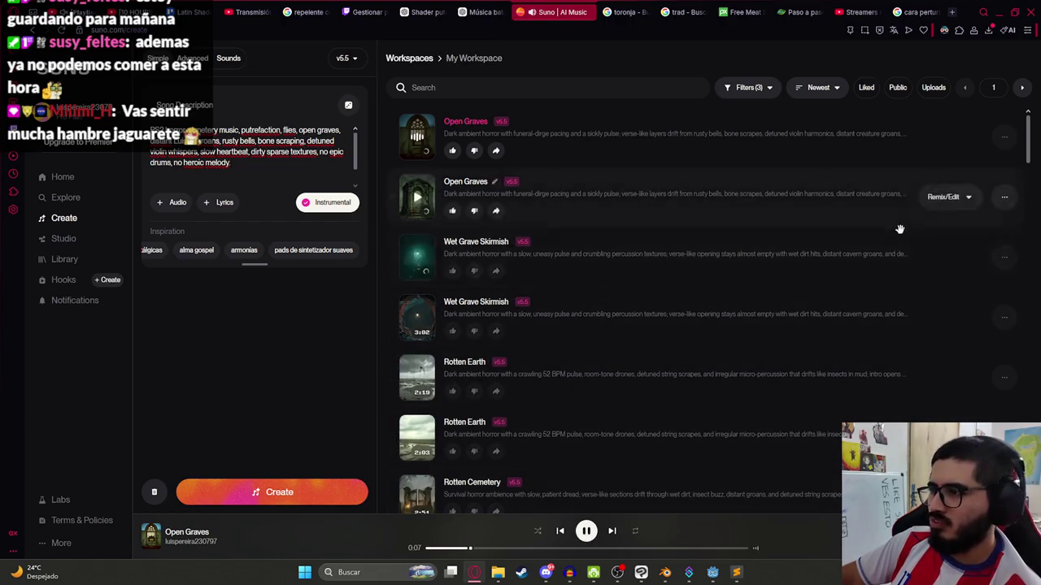
pyautogui.scroll(-10, 739, 260)
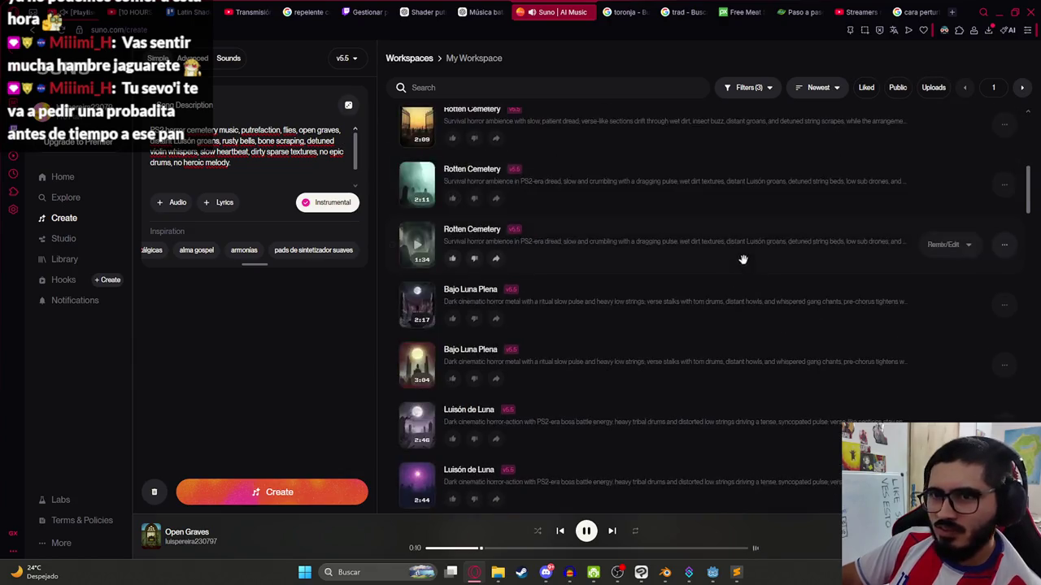
pyautogui.scroll(10, 658, 257)
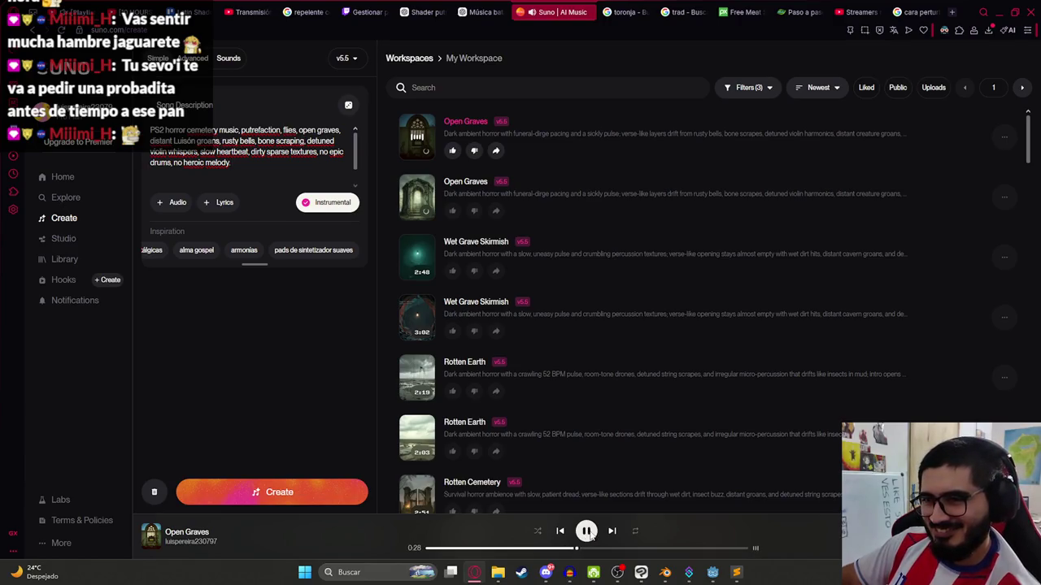
# - Play the Rotten Earth track from about one minute in, then pause at 1:01
pyautogui.click(422, 386)
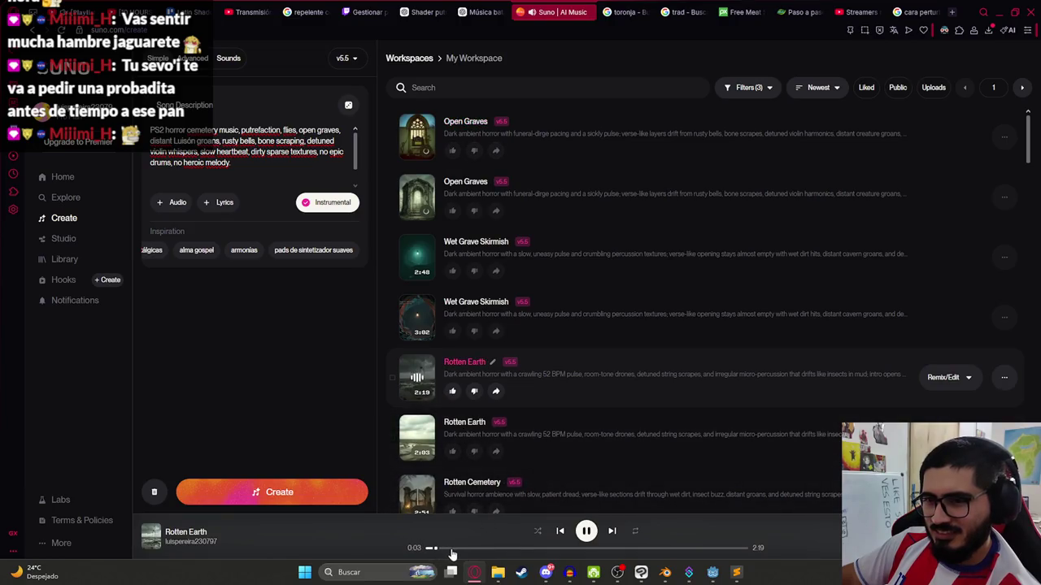
pyautogui.moveTo(509, 554); pyautogui.dragTo(565, 553)
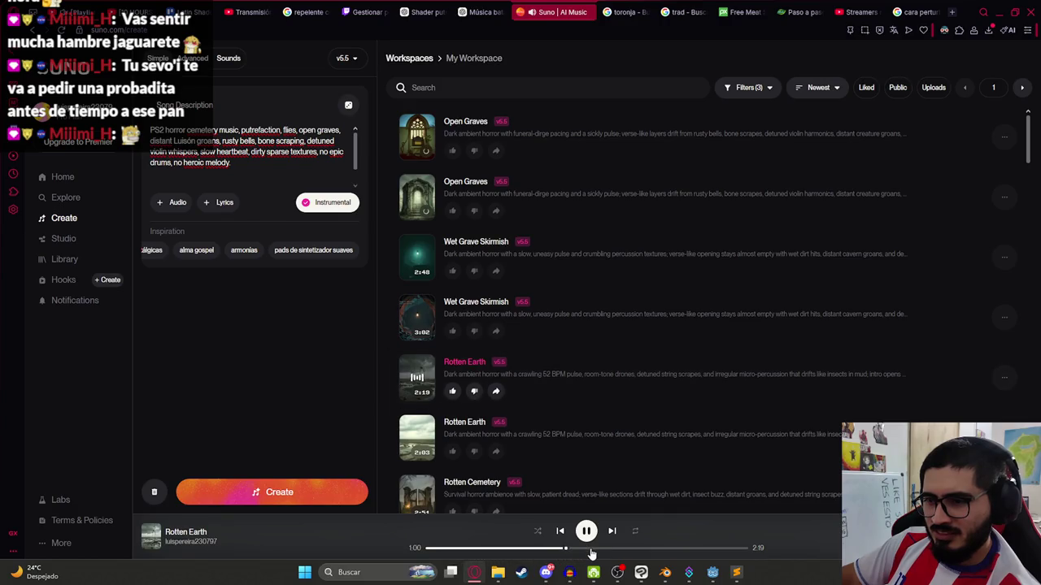
pyautogui.click(587, 531)
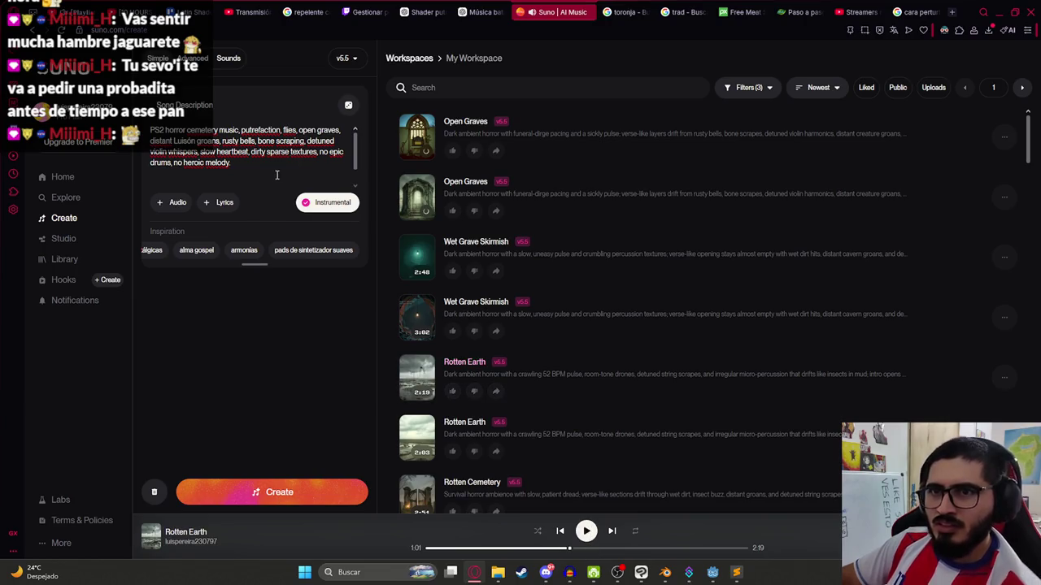
# - Shorten the description to 'PS2 horror cemetery battle music', create, and play the second Graveyard Duel track
pyautogui.moveTo(264, 167); pyautogui.dragTo(240, 130)
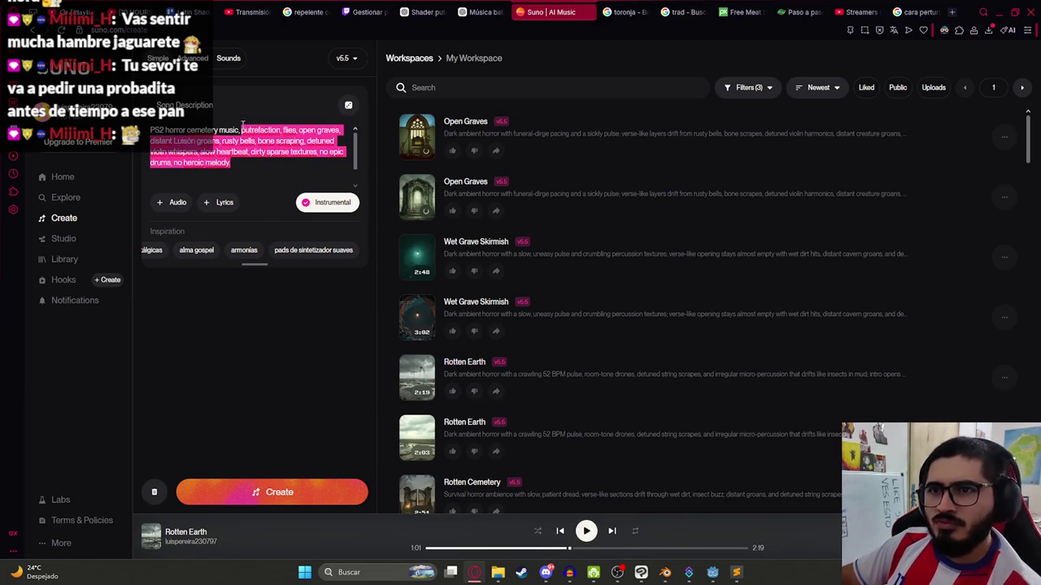
pyautogui.press('BackSpace')
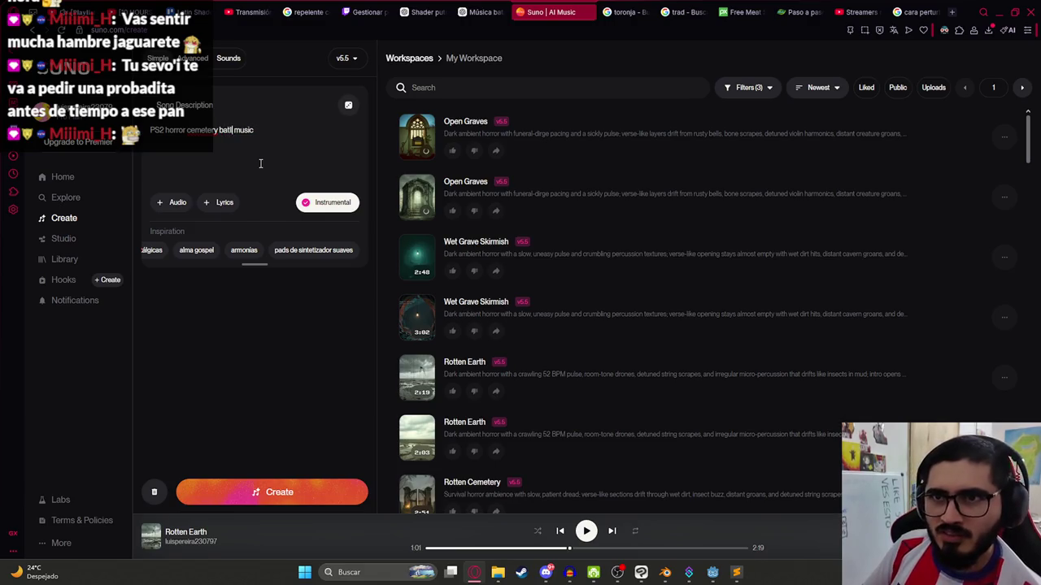
pyautogui.write('le')
pyautogui.press('Return')
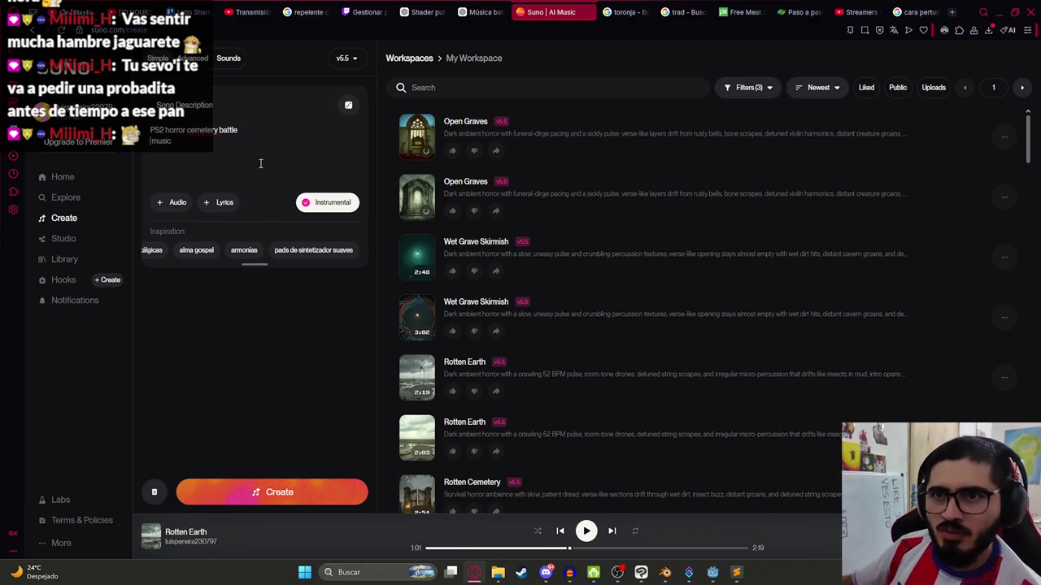
pyautogui.press('BackSpace')
pyautogui.click(297, 483)
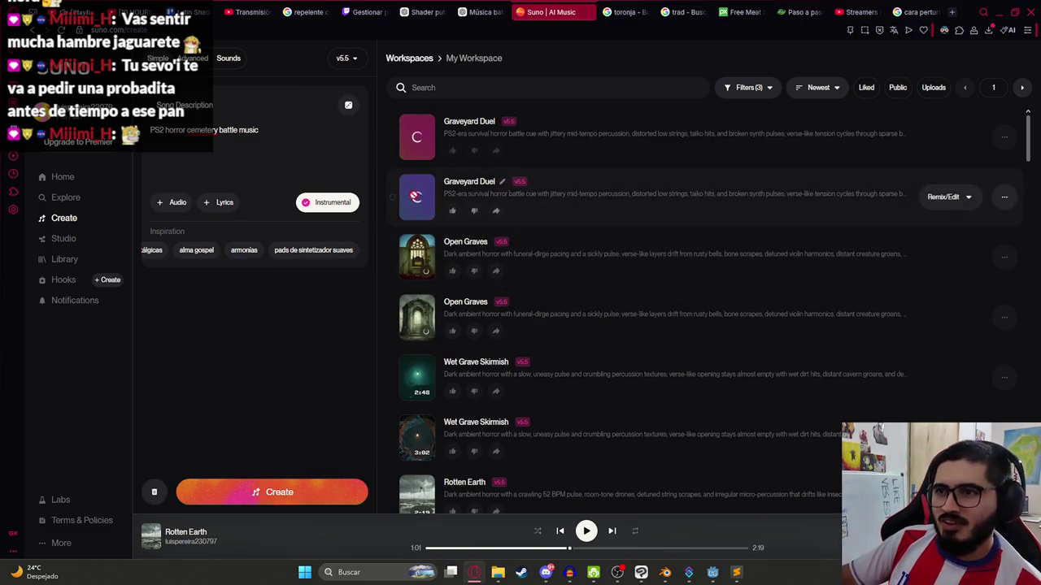
pyautogui.click(418, 198)
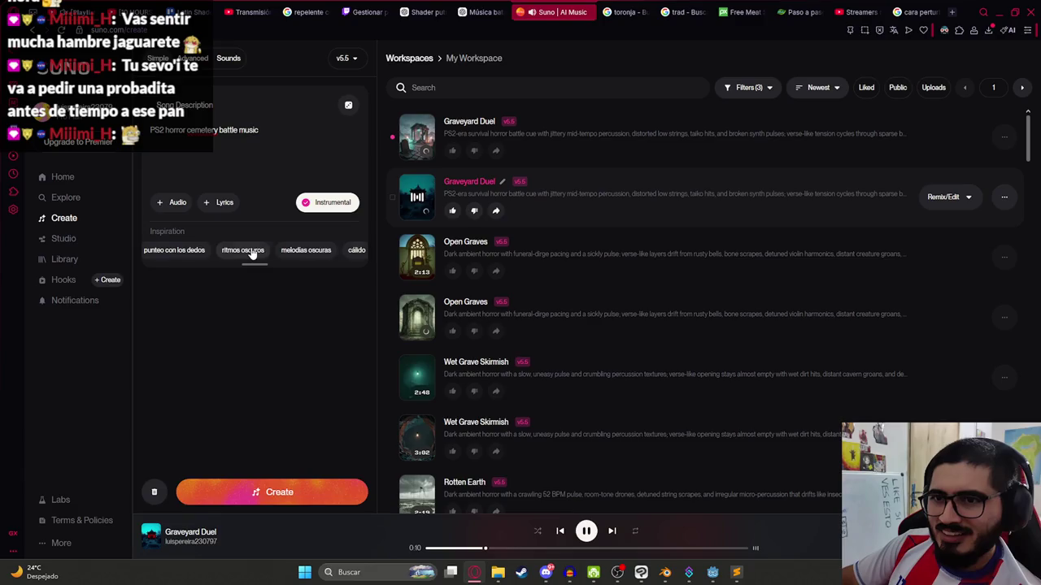
# - Play the first Graveyard Duel track, skip ahead, and toggle the creation panel to Advanced and back
pyautogui.click(420, 137)
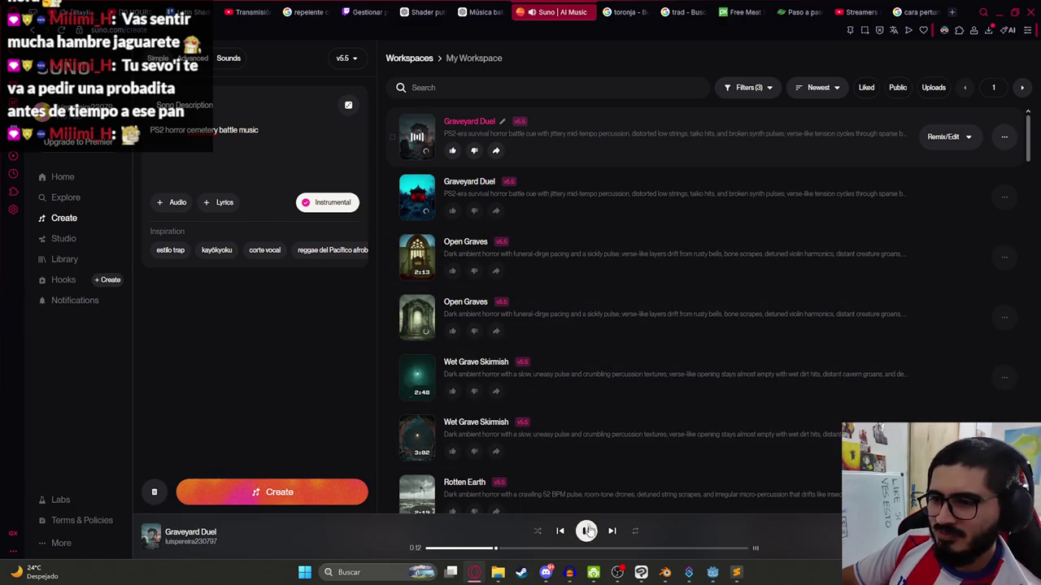
pyautogui.click(539, 548)
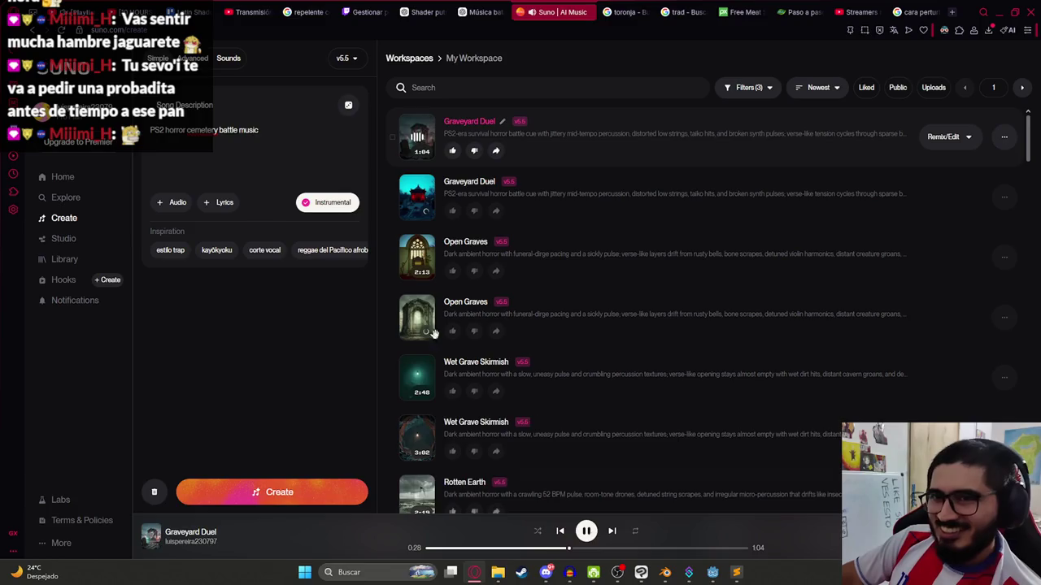
pyautogui.moveTo(248, 280); pyautogui.dragTo(253, 311)
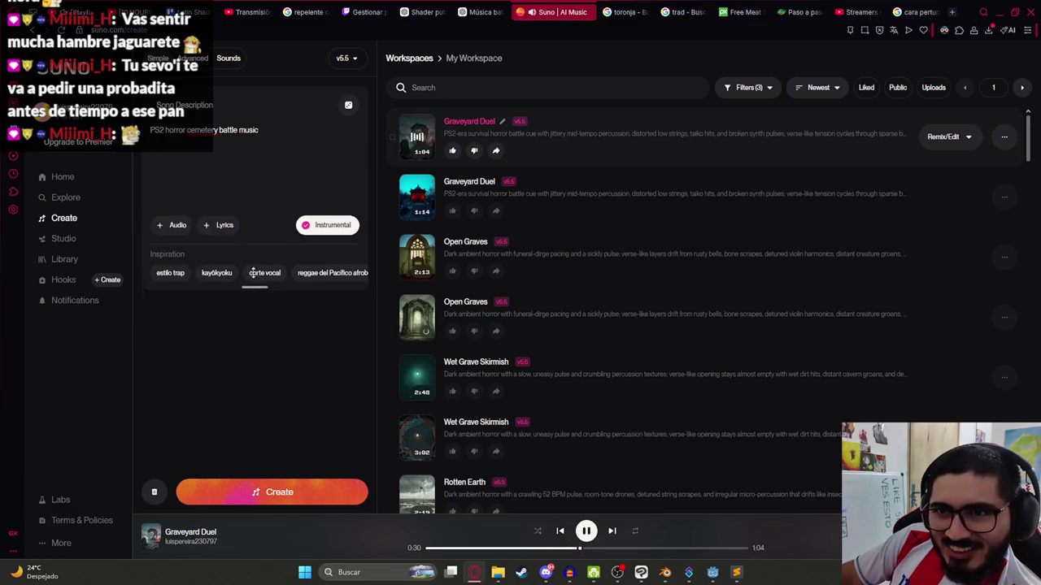
pyautogui.click(192, 59)
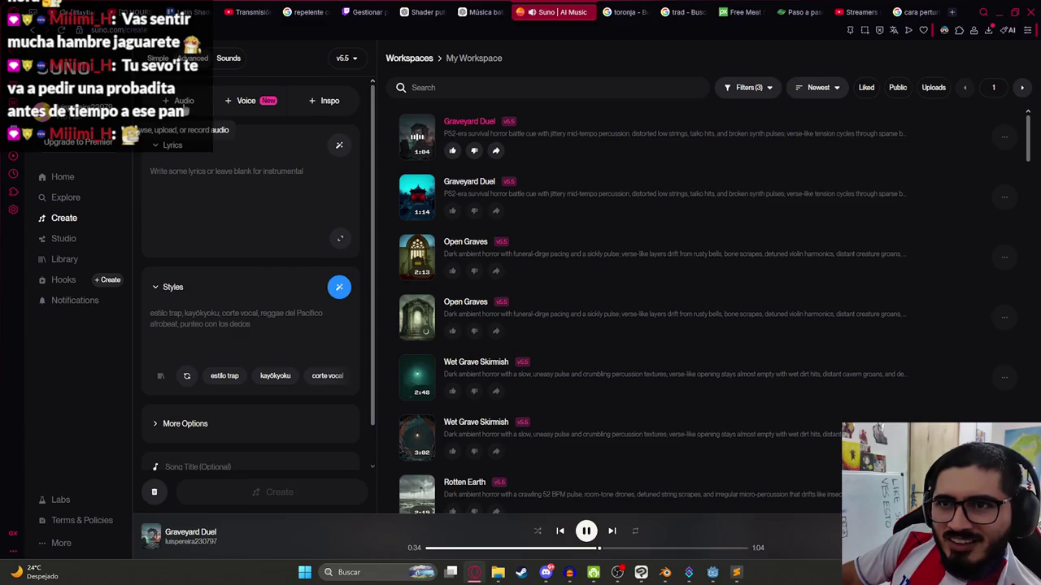
pyautogui.scroll(-1, 256, 303)
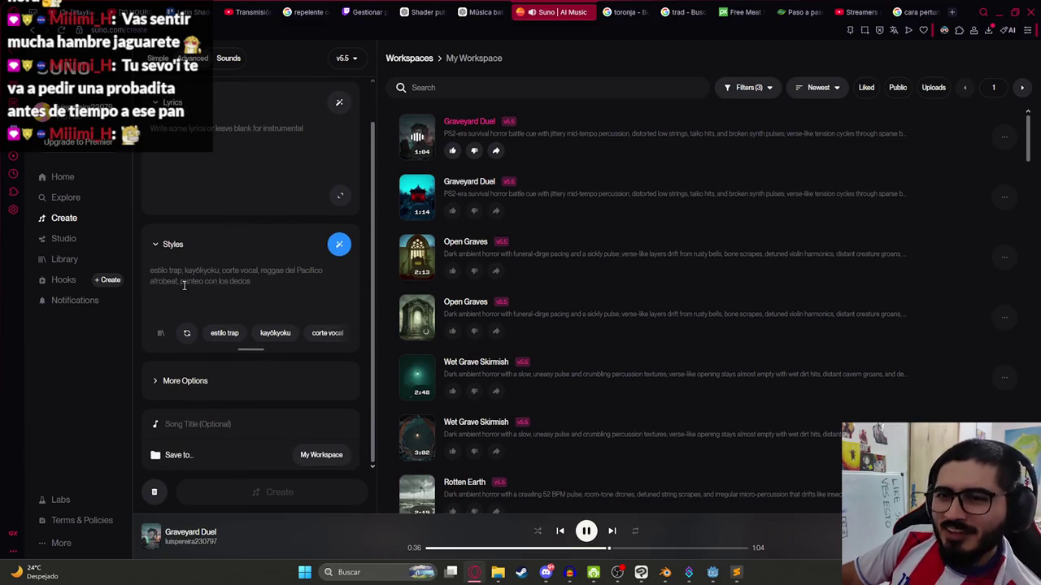
pyautogui.scroll(1, 201, 410)
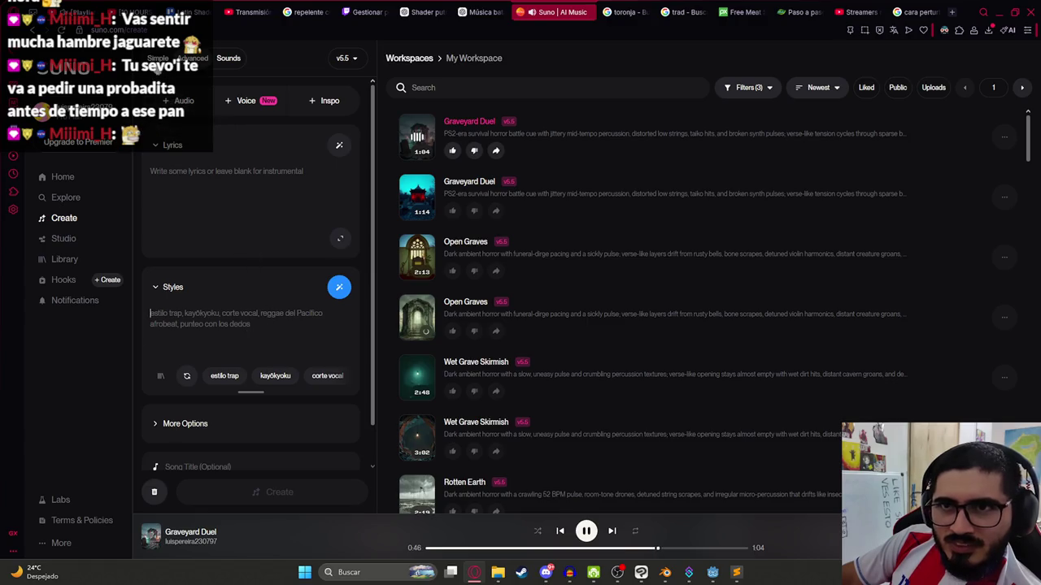
pyautogui.click(254, 282)
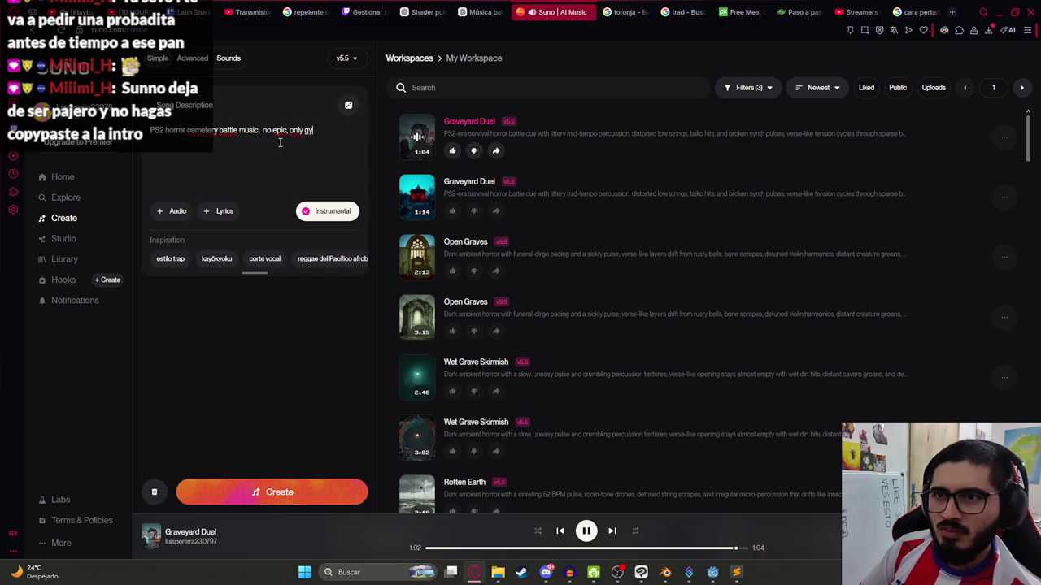
pyautogui.write('PS2 horror cemetery battle music, no epic, only')
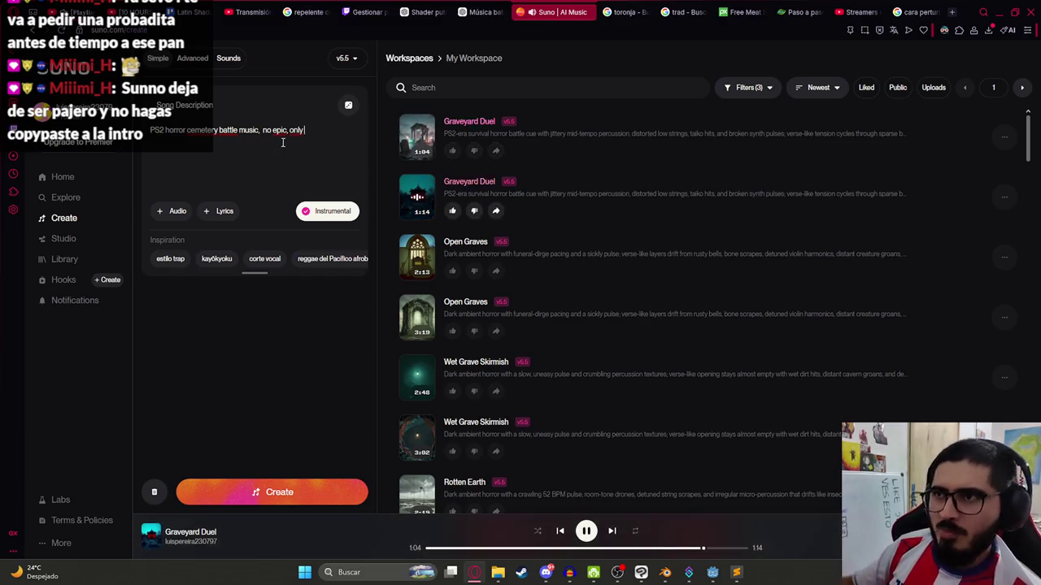
# - Check 'piano' in the translator, then end the description with 'only piano' and generate tracks
pyautogui.click(663, 11)
pyautogui.write('piano')
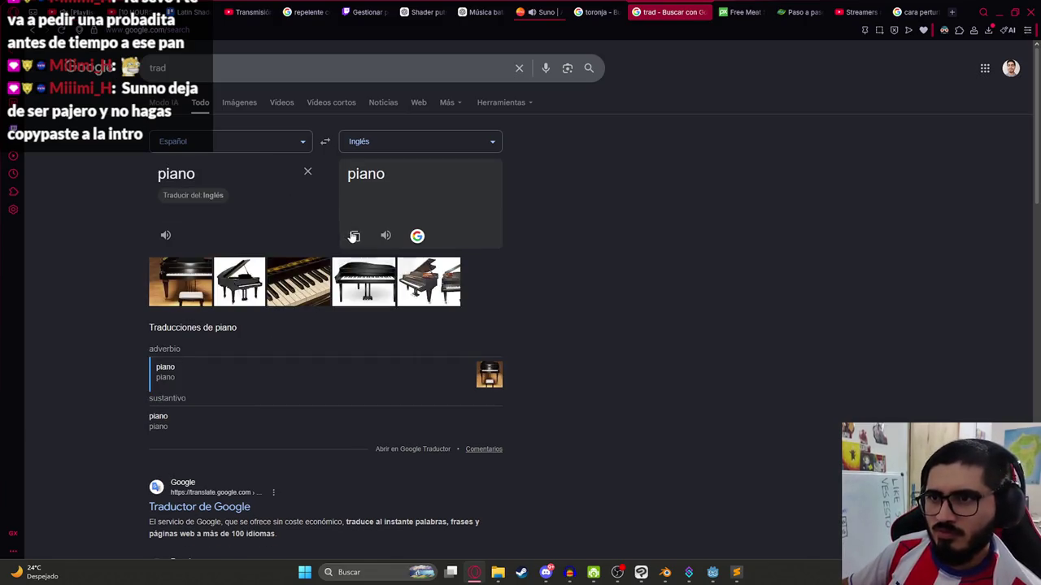
pyautogui.hotkey('ctrl', 'shift', 'Tab')
pyautogui.hotkey('ctrl', 'shift', 'Tab')
pyautogui.write('piano')
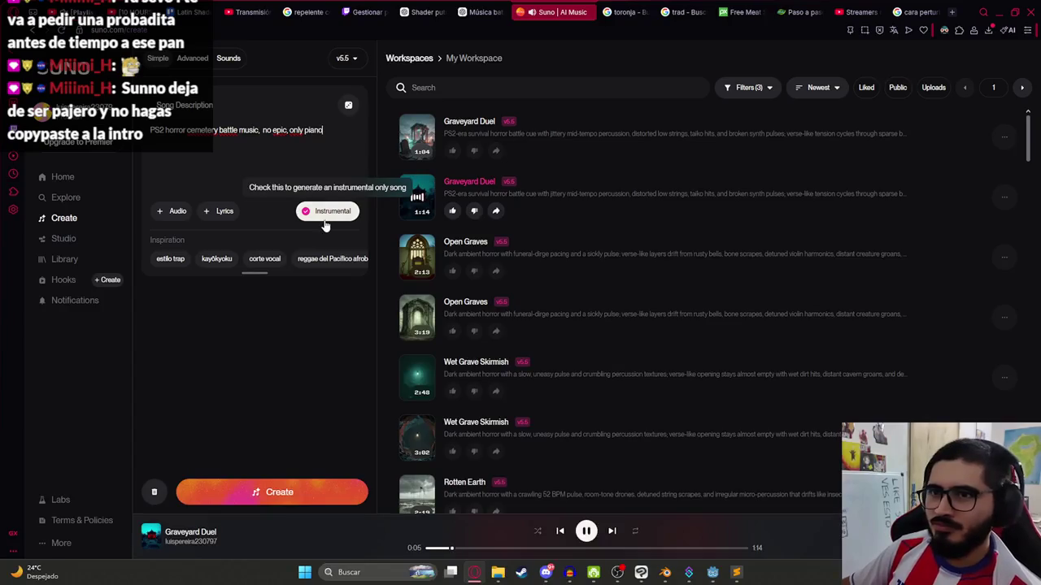
pyautogui.click(300, 500)
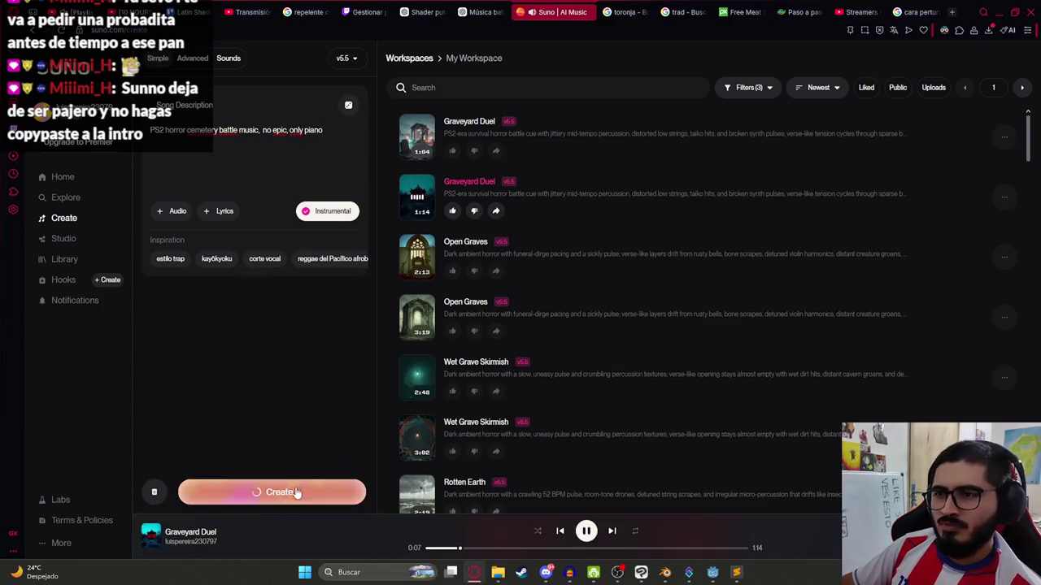
# - Play the new piano-led Graveyard Duel tracks, skipping ahead and pausing between them
pyautogui.click(418, 257)
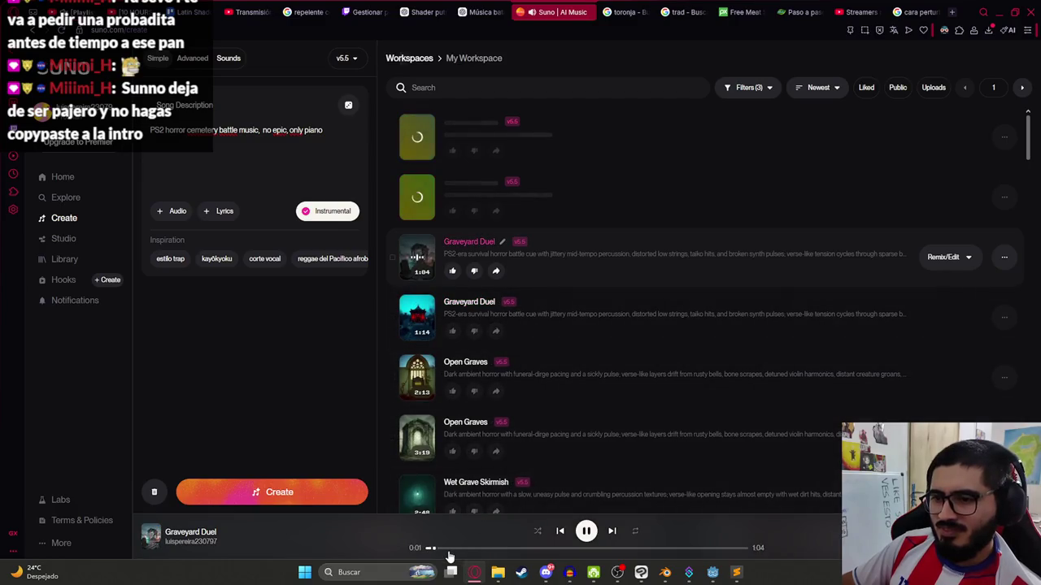
pyautogui.click(507, 548)
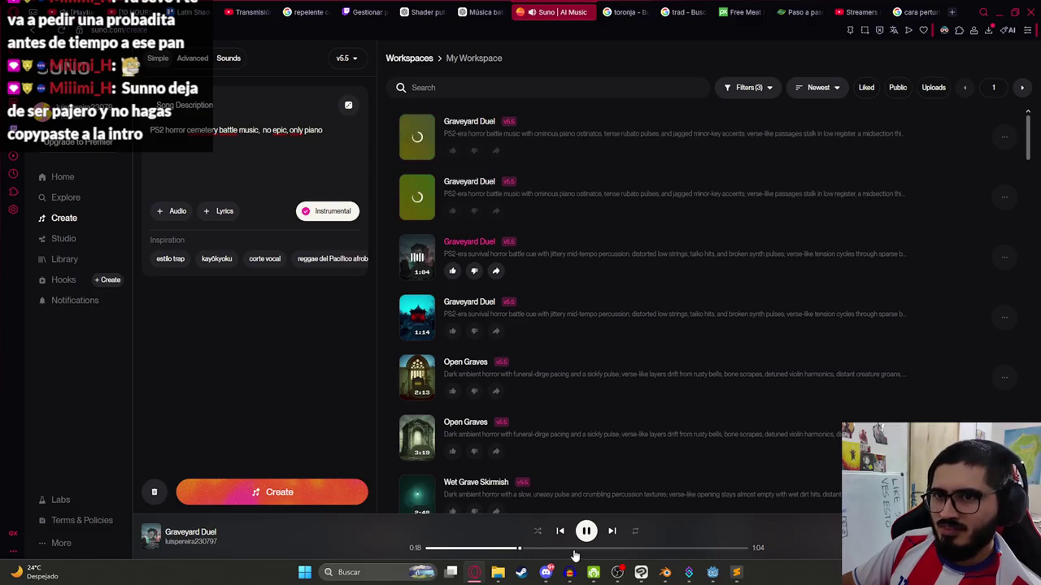
pyautogui.click(586, 531)
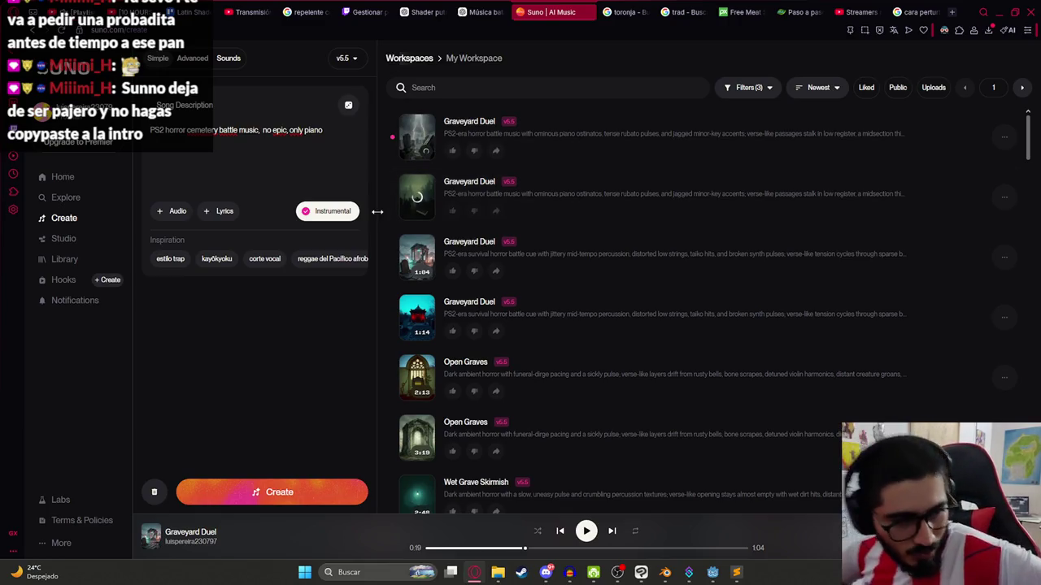
pyautogui.click(418, 140)
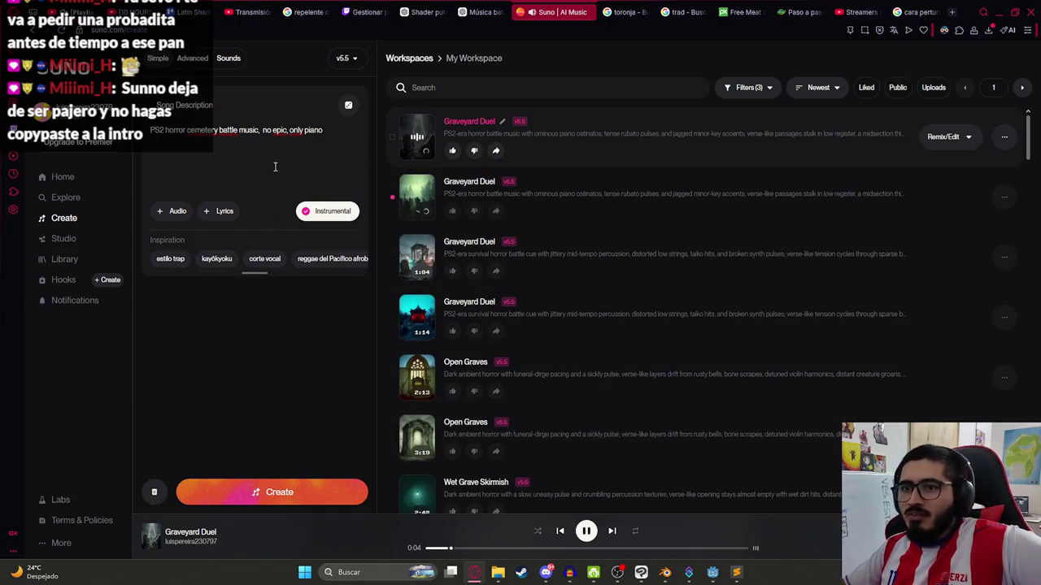
pyautogui.click(292, 141)
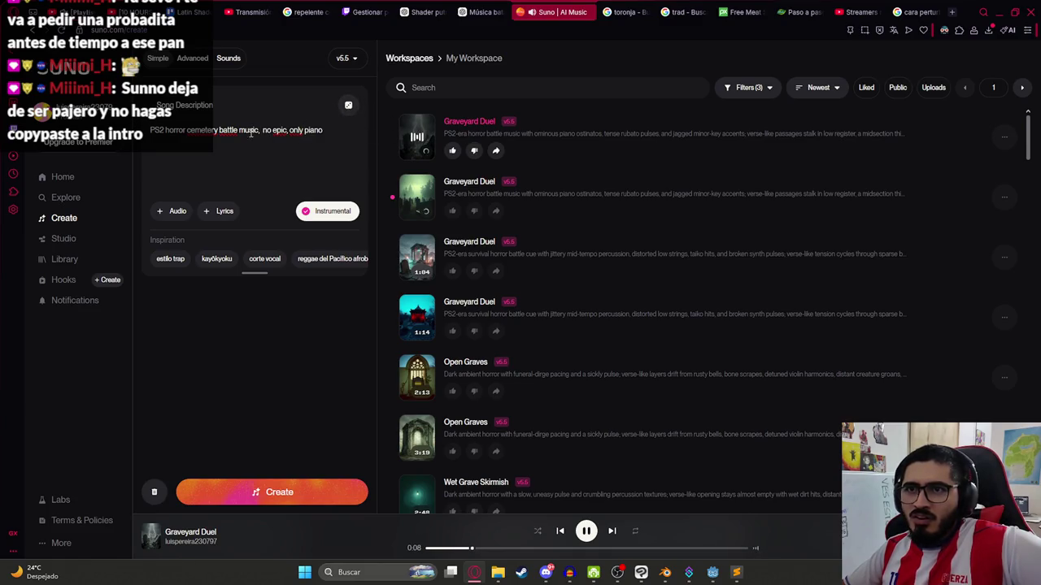
pyautogui.click(346, 60)
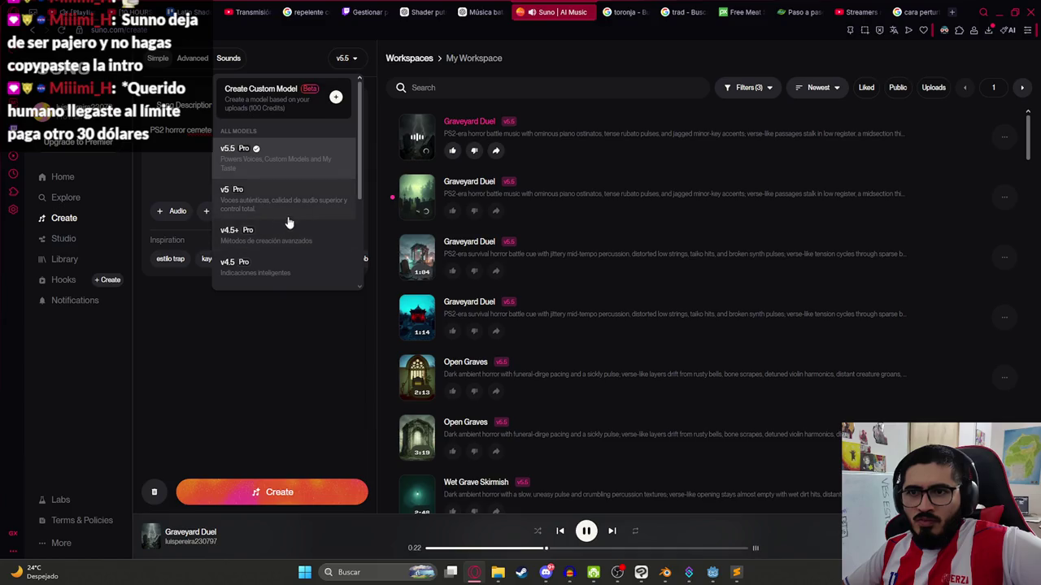
# - Switch the model to v4.5 and create Graveyard Checkmate tracks from the piano description
pyautogui.scroll(-2, 298, 274)
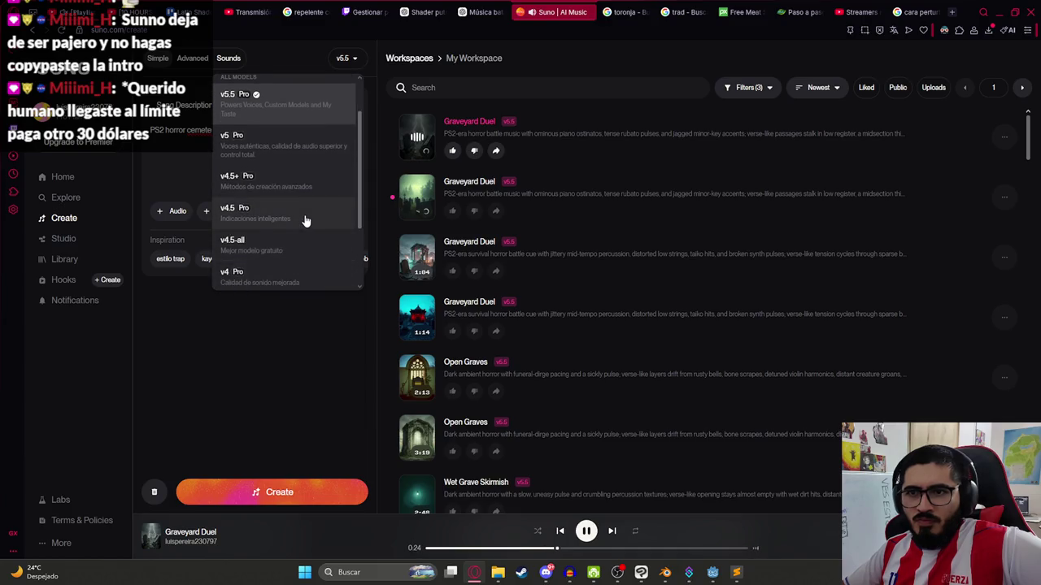
pyautogui.click(306, 220)
pyautogui.click(272, 481)
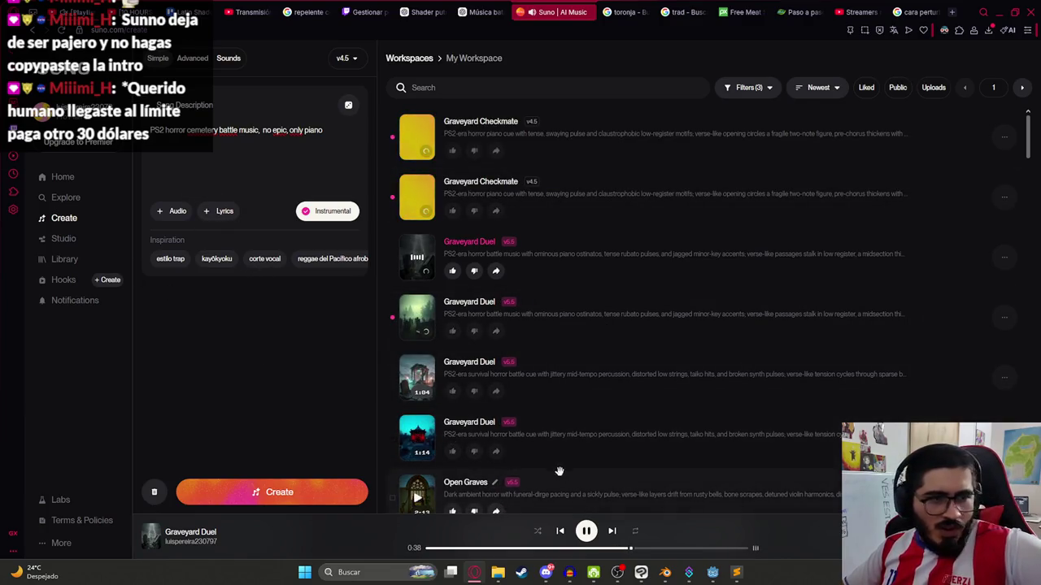
pyautogui.click(586, 531)
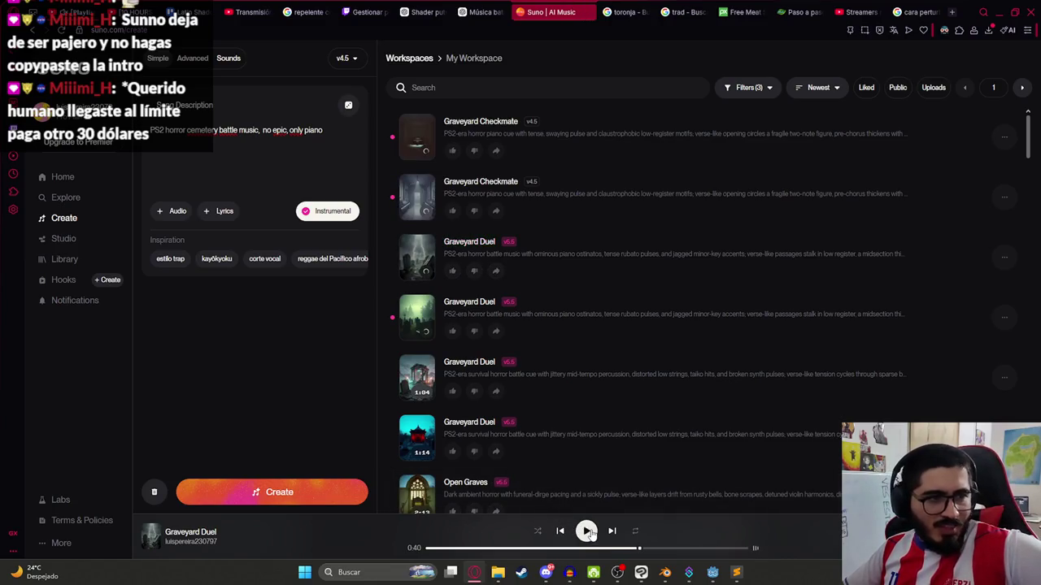
# - Listen to the new Graveyard Checkmate track, then switch to the translator tab
pyautogui.click(587, 531)
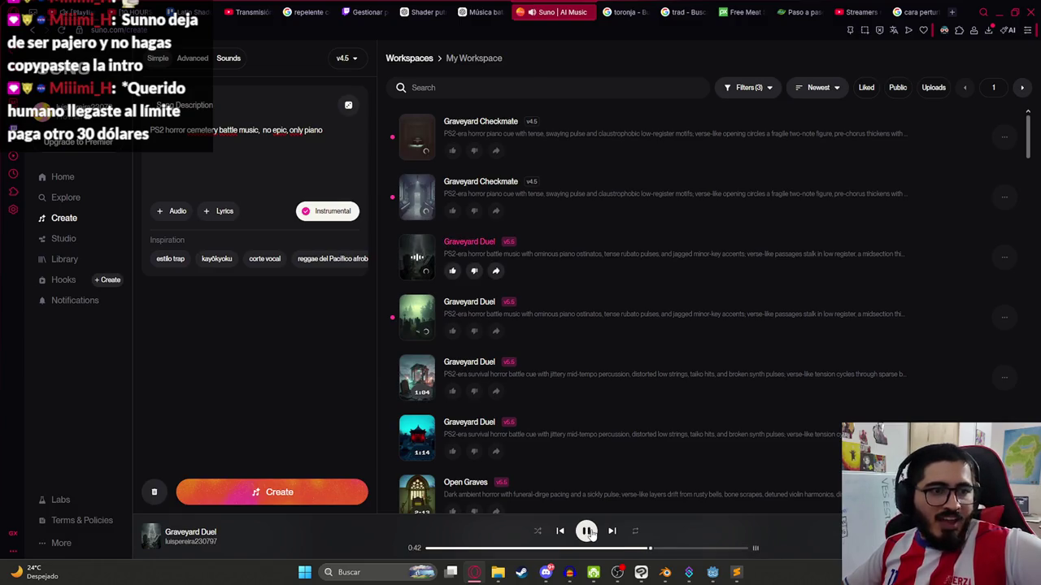
pyautogui.click(416, 197)
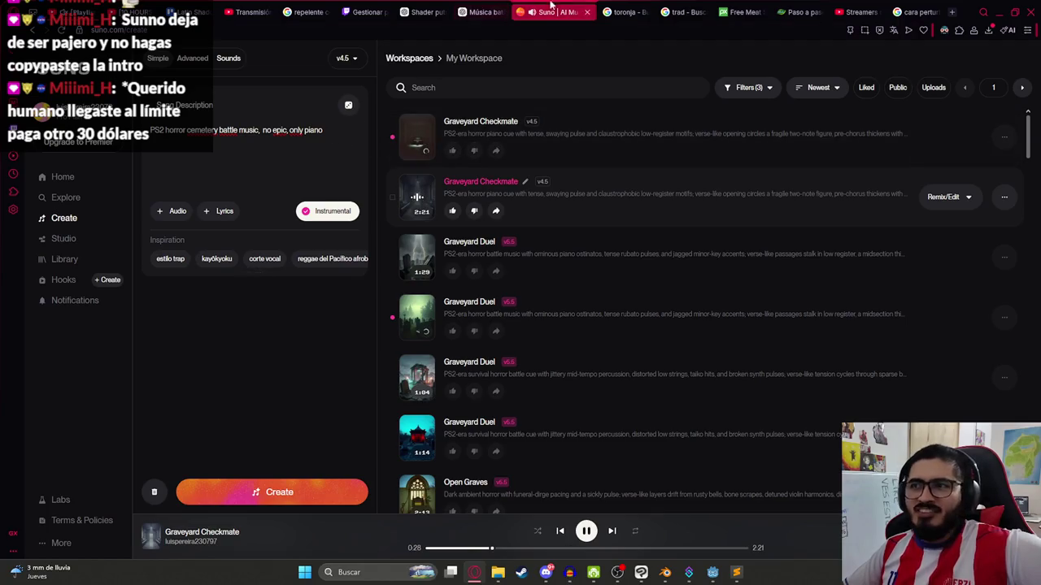
pyautogui.click(618, 6)
pyautogui.click(674, 10)
# - Translate 'piano vs organo' in Google to get 'piano vs organ', then return to Suno
pyautogui.click(247, 175)
pyautogui.write('orga')
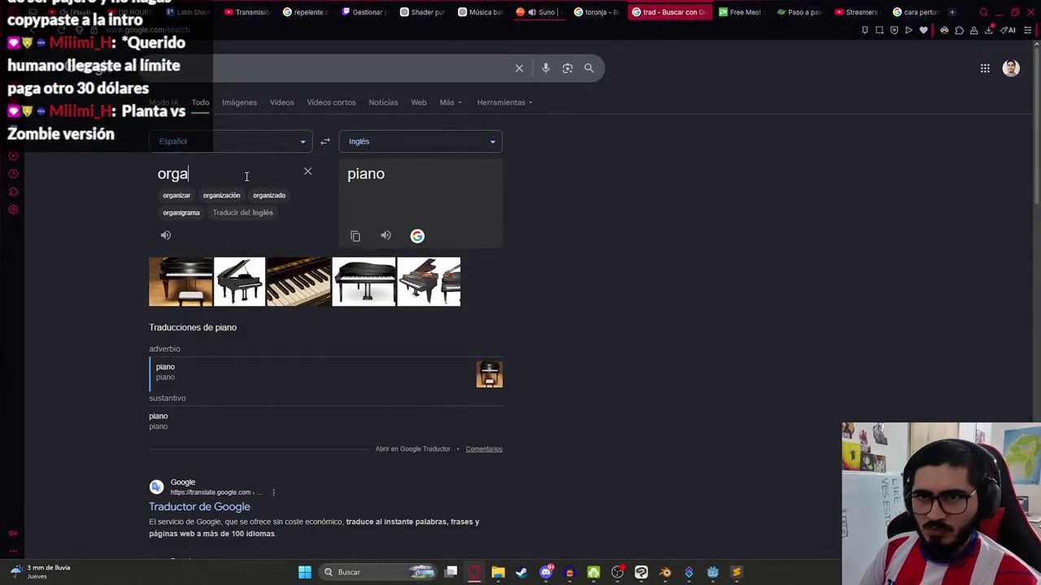
pyautogui.press('BackSpace')
pyautogui.press('BackSpace')
pyautogui.press('BackSpace')
pyautogui.write('pieno')
pyautogui.press('BackSpace')
pyautogui.press('BackSpace')
pyautogui.press('BackSpace')
pyautogui.write('ano vs organo')
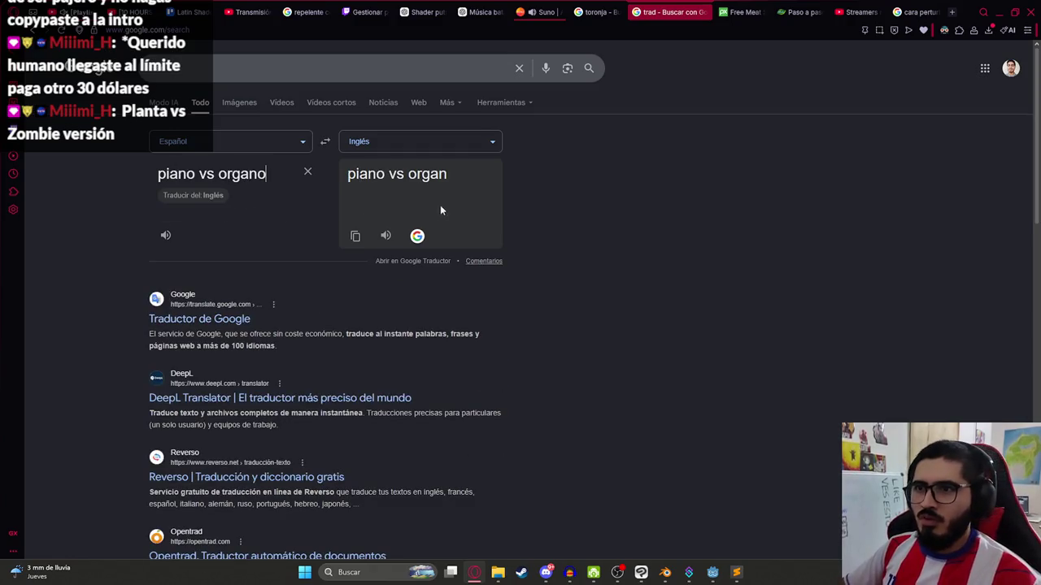
pyautogui.click(539, 11)
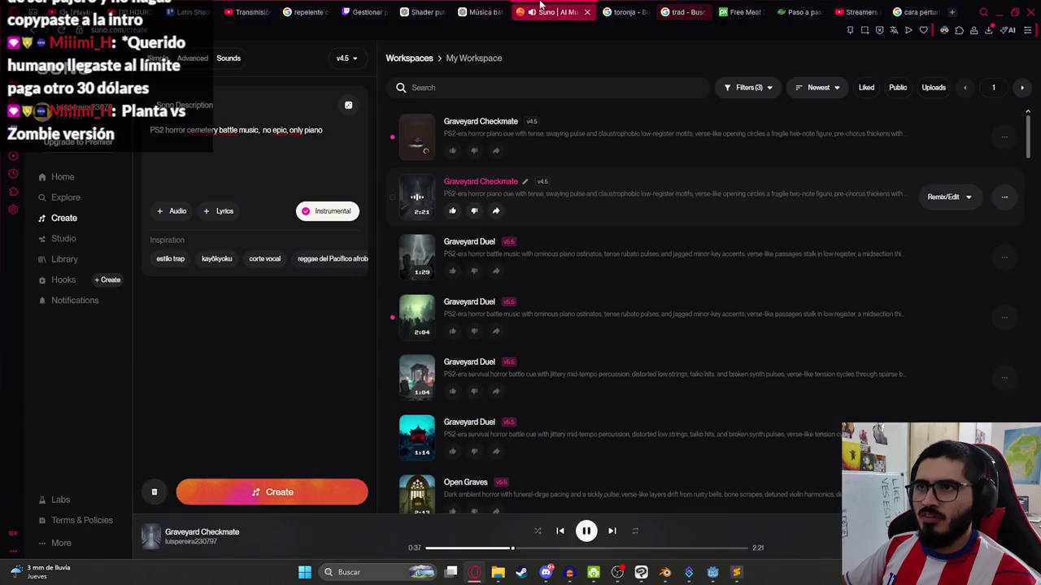
# - Replace 'piano' with 'organ' in the description, generate songs, and play the new Moss Gate track
pyautogui.doubleClick(305, 130)
pyautogui.write('organ')
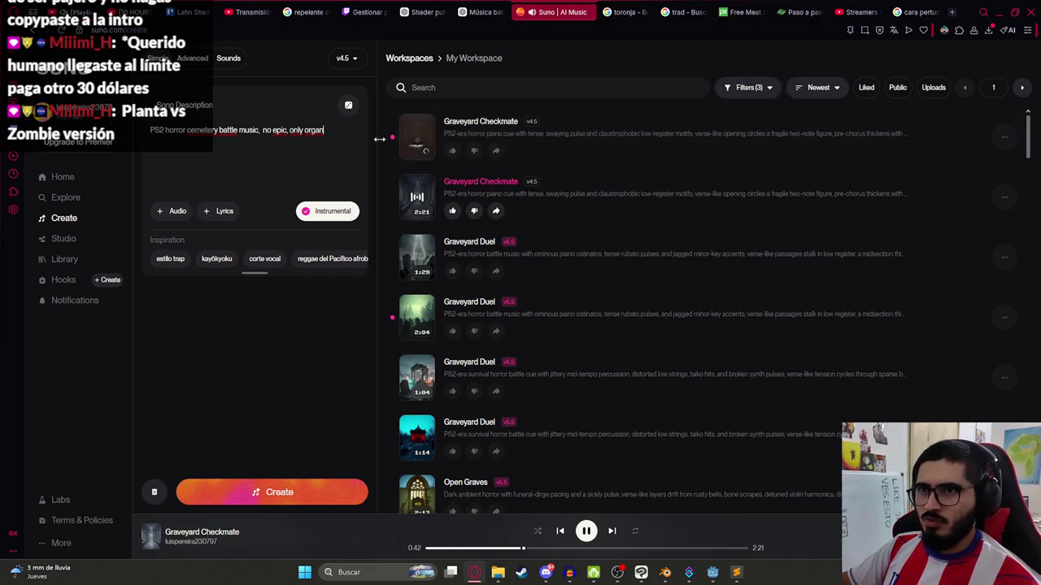
pyautogui.click(414, 139)
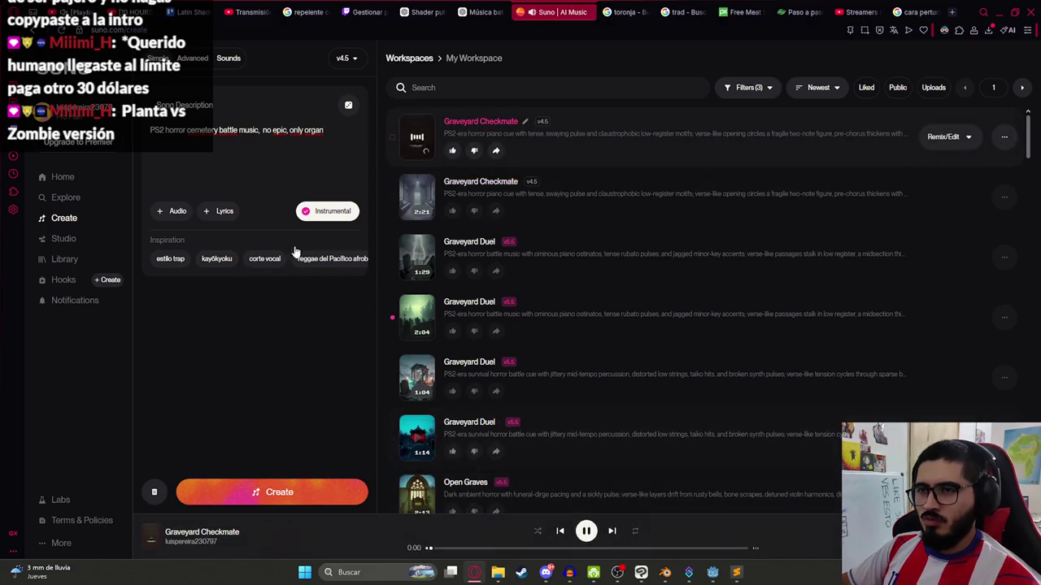
pyautogui.click(306, 481)
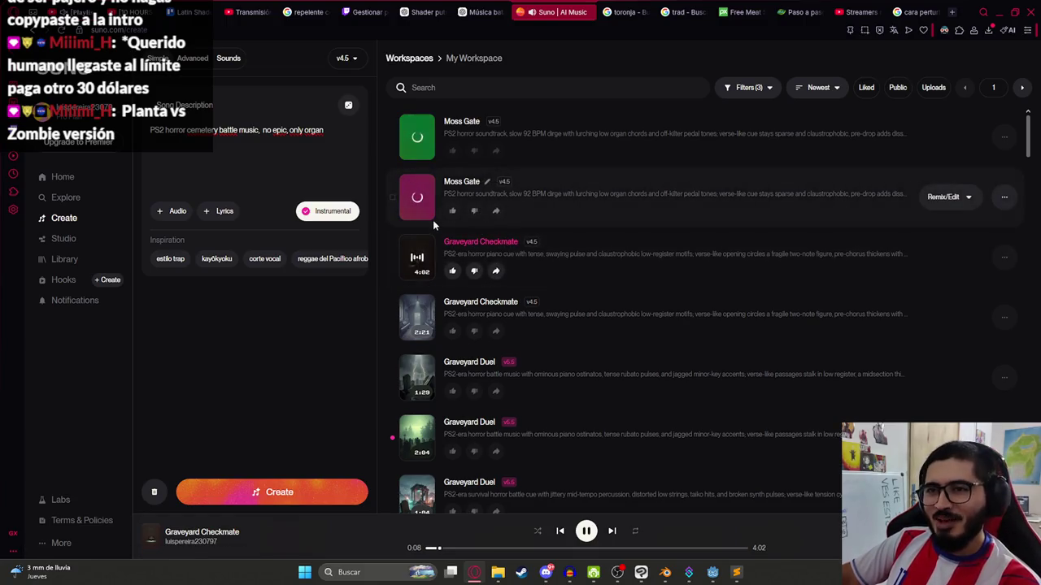
pyautogui.click(417, 317)
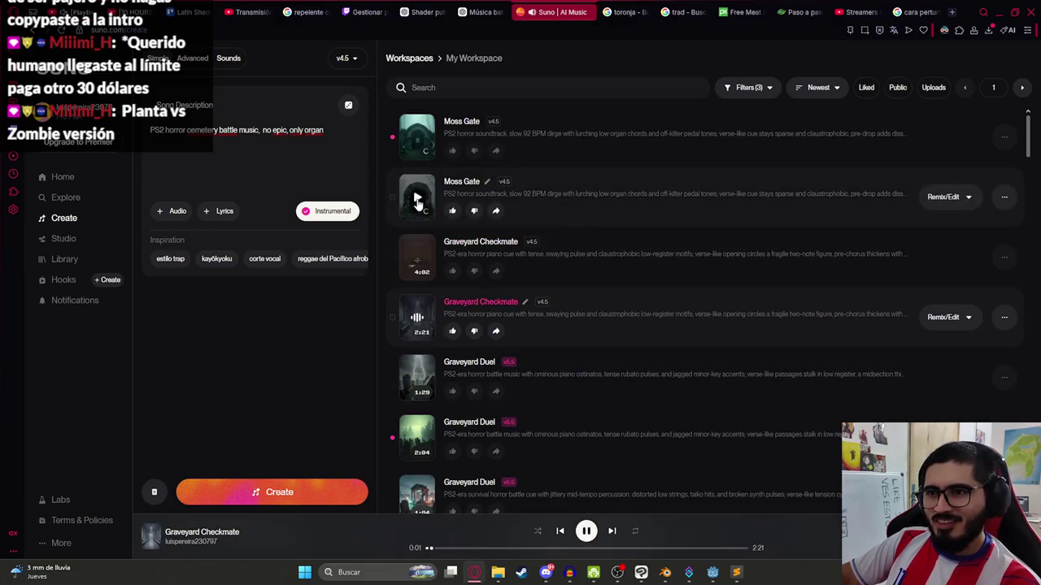
pyautogui.click(417, 196)
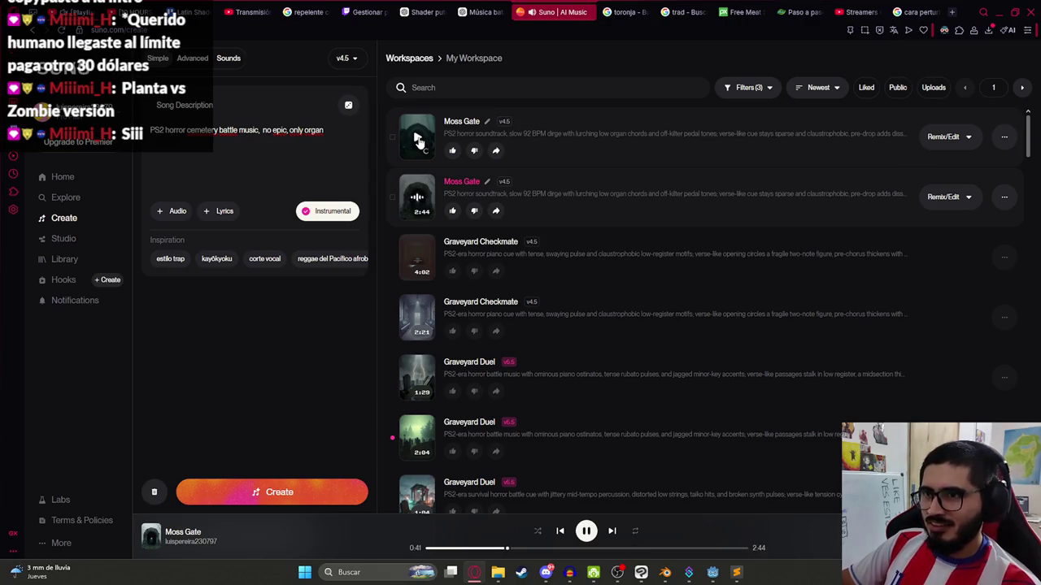
# - Append ', no drums' to the description, generate new songs, and play the 3:11 Moss Gate
pyautogui.click(331, 131)
pyautogui.write(', no drums')
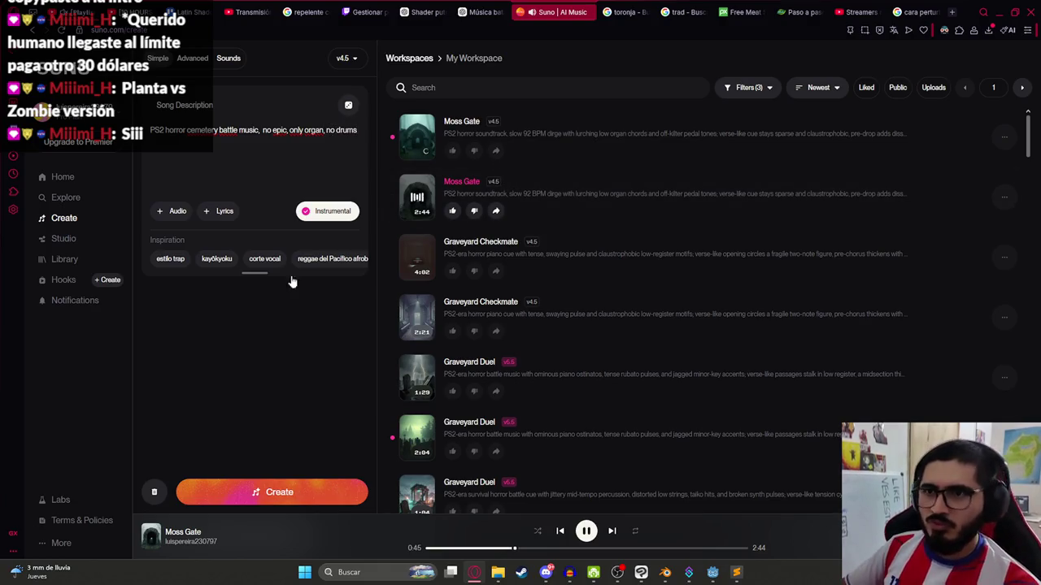
pyautogui.click(272, 487)
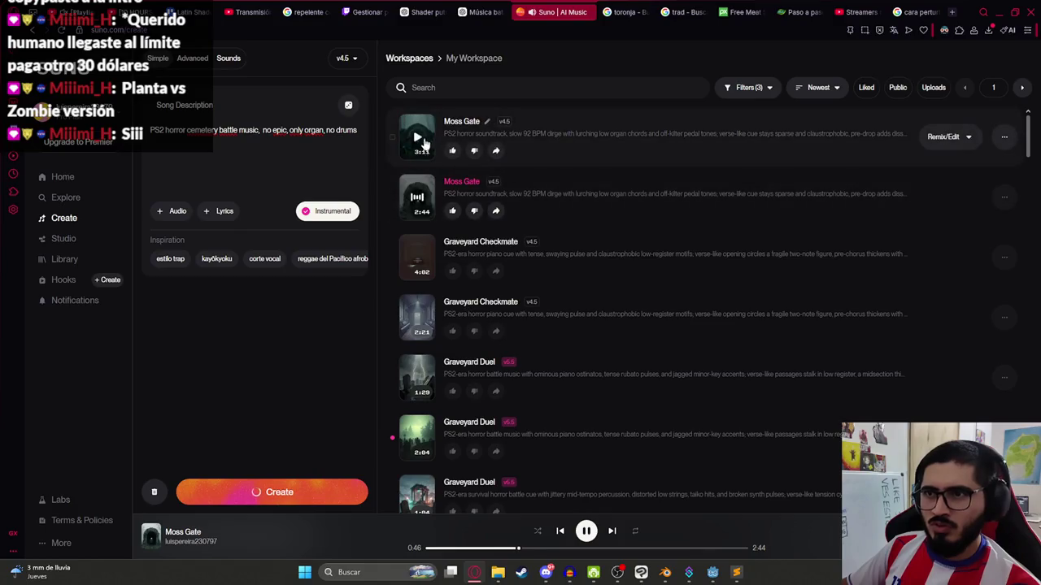
pyautogui.click(416, 134)
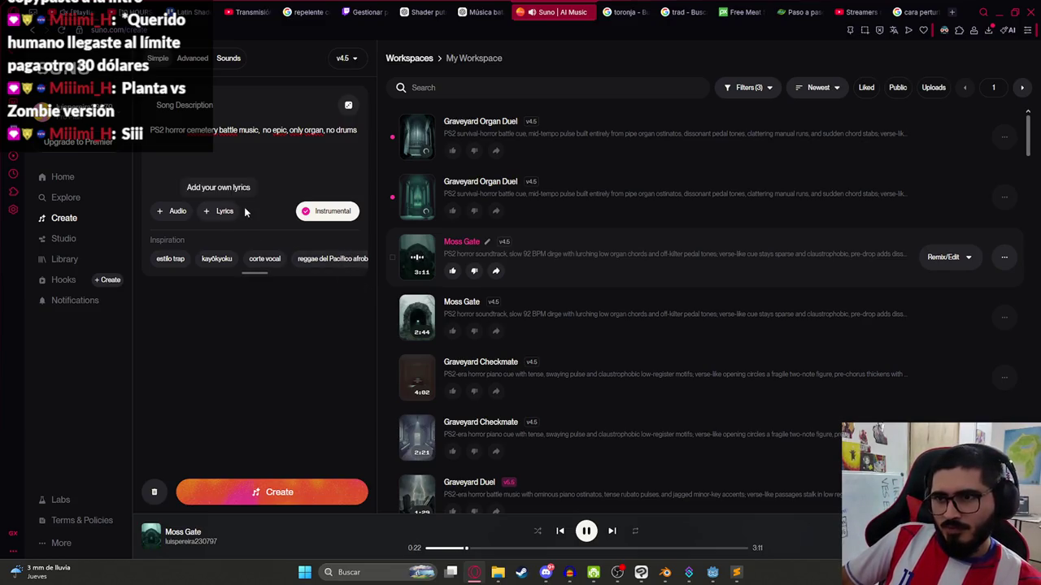
# - Play the second Graveyard Organ Duel song, skipping ahead through it
pyautogui.click(420, 195)
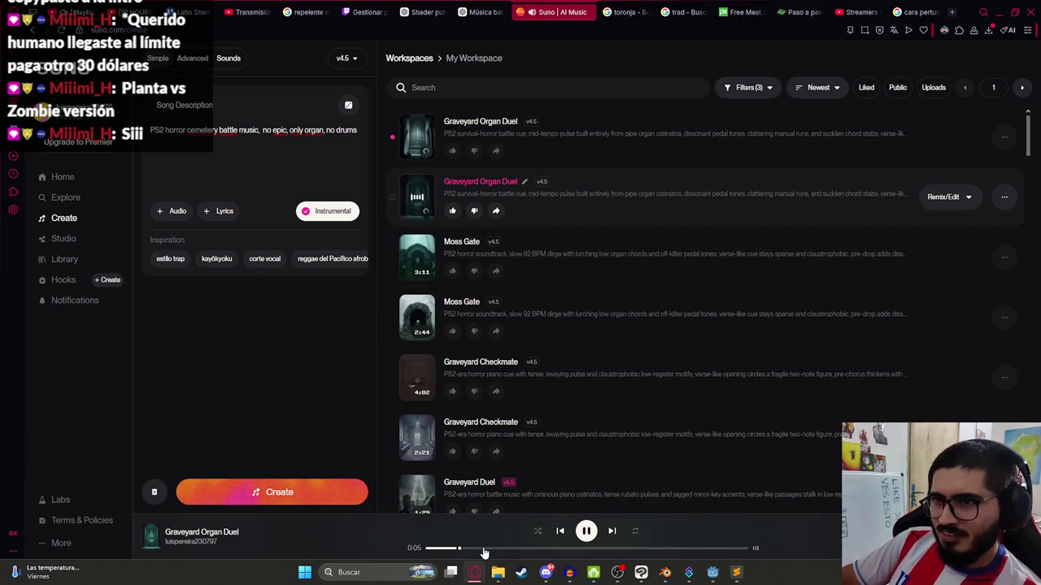
pyautogui.click(531, 550)
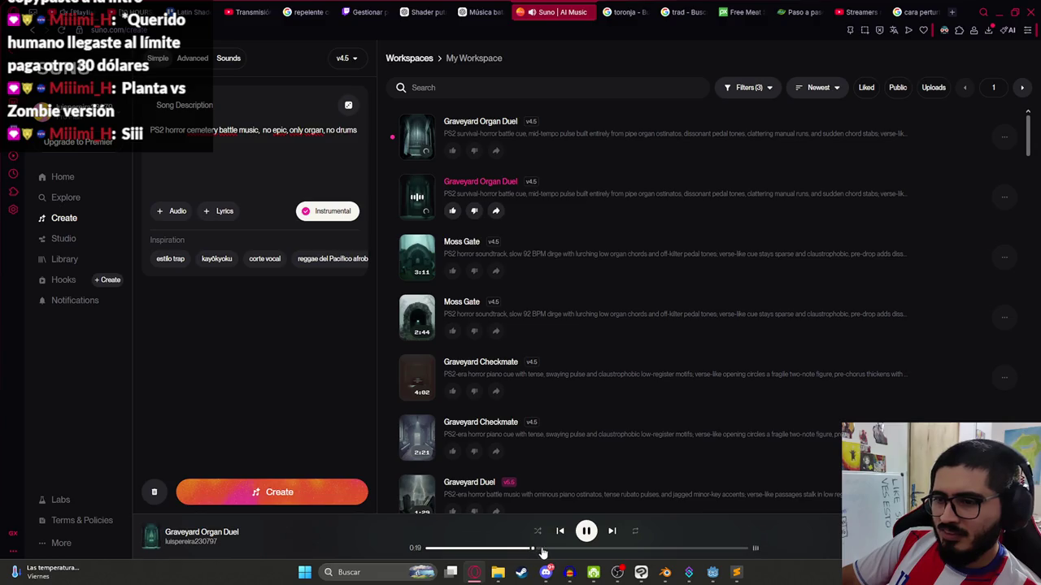
pyautogui.click(564, 550)
pyautogui.click(623, 550)
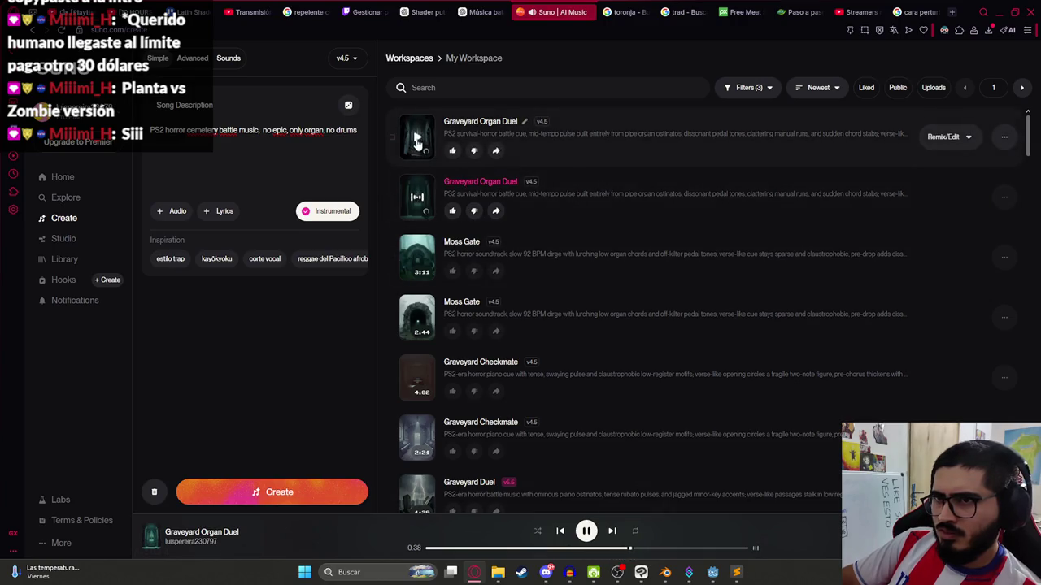
# - Play the first Graveyard Organ Duel song, jumping through it to about 1:44
pyautogui.click(416, 139)
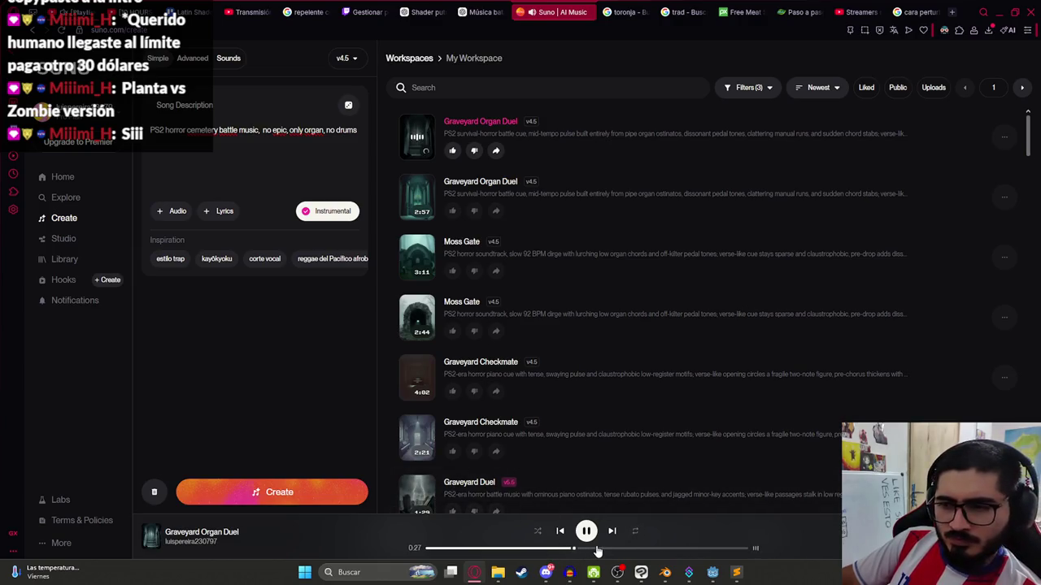
pyautogui.click(628, 549)
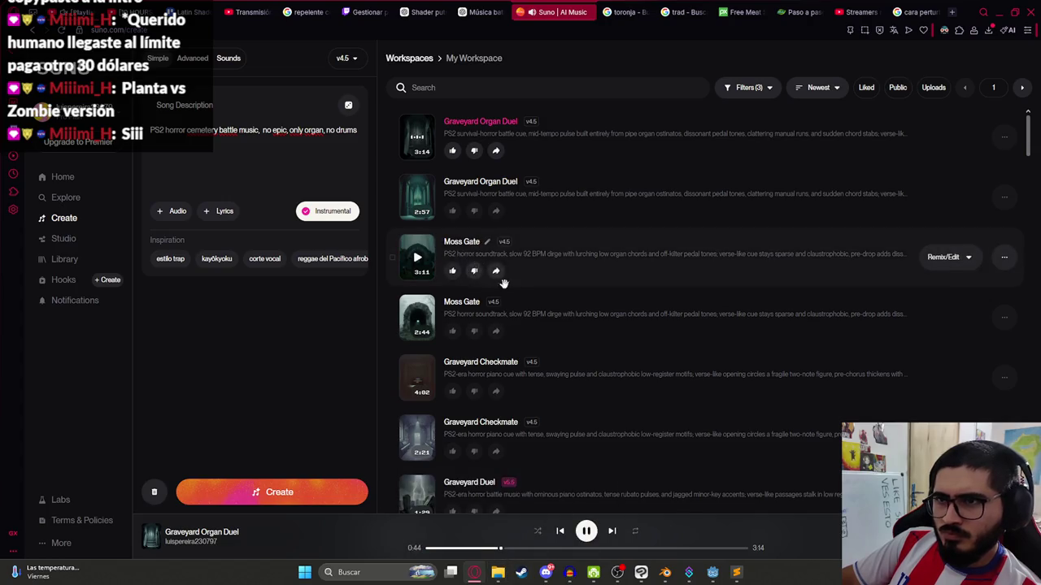
pyautogui.click(587, 549)
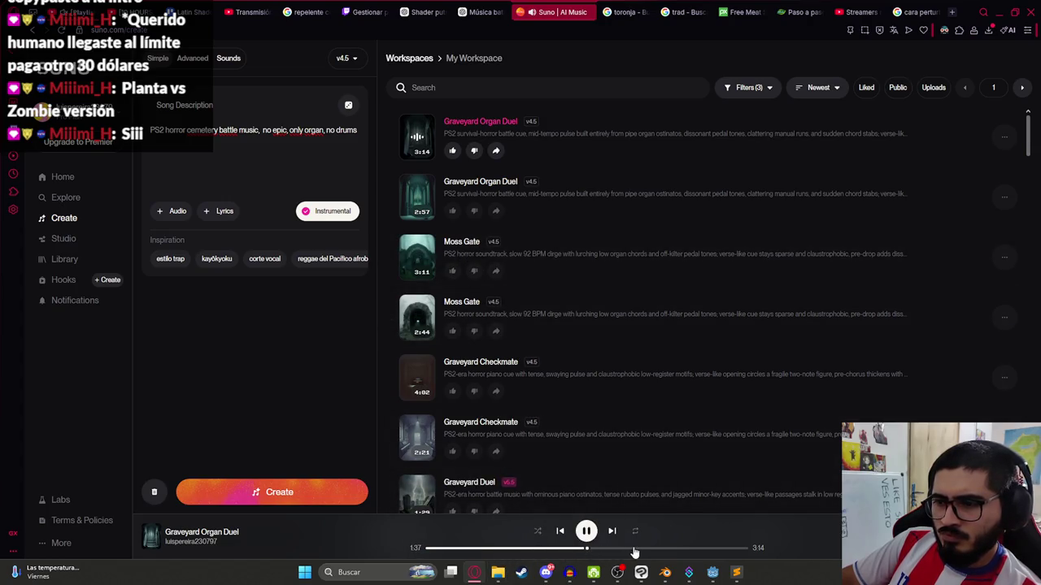
pyautogui.click(681, 550)
pyautogui.moveTo(709, 550); pyautogui.dragTo(743, 550)
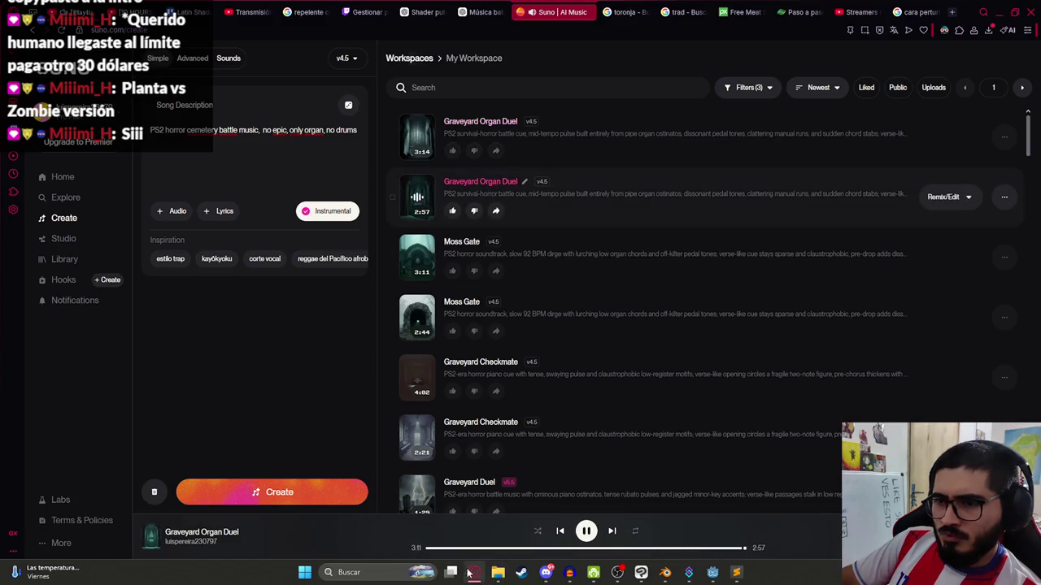
pyautogui.moveTo(437, 552); pyautogui.dragTo(558, 553)
pyautogui.click(614, 550)
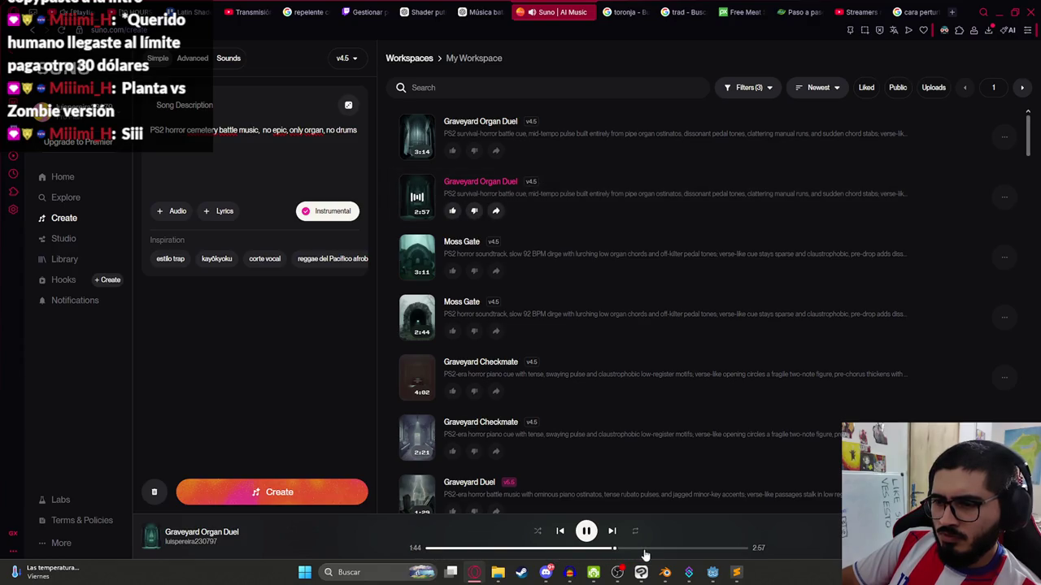
# - Play the 3:11 Moss Gate song, skipping ahead past 1:07
pyautogui.click(416, 257)
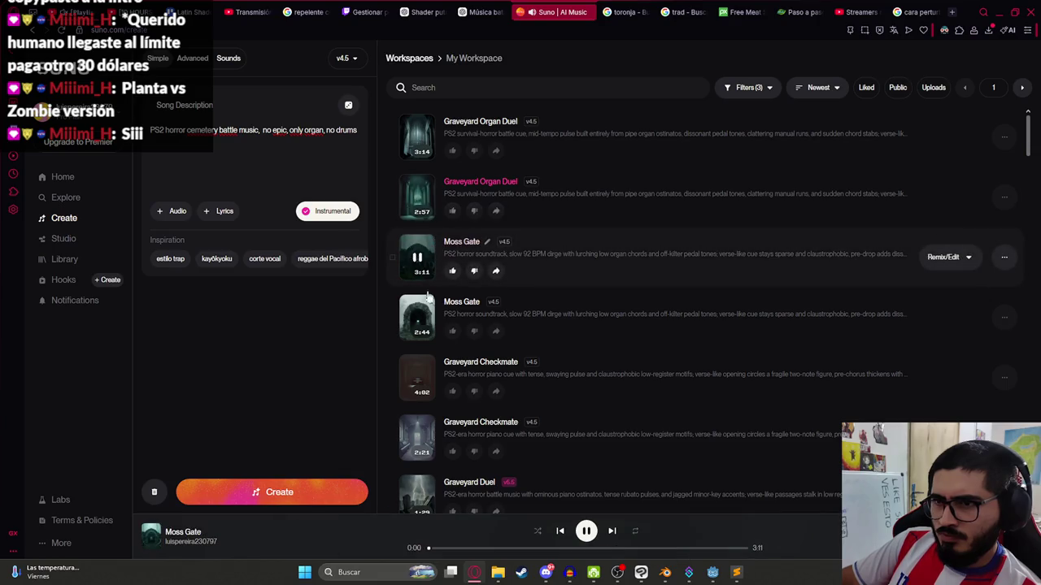
pyautogui.click(451, 550)
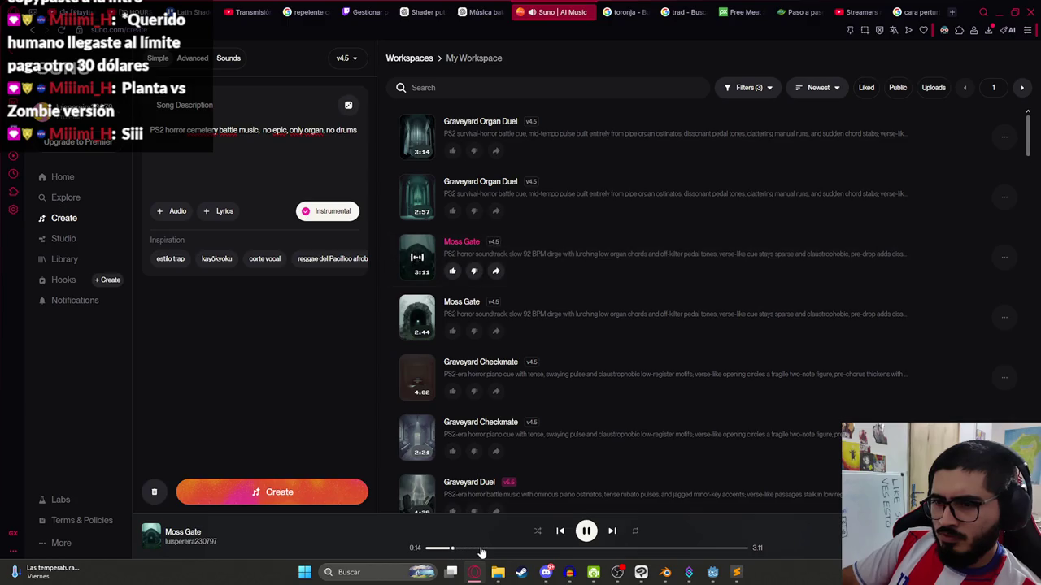
pyautogui.click(540, 549)
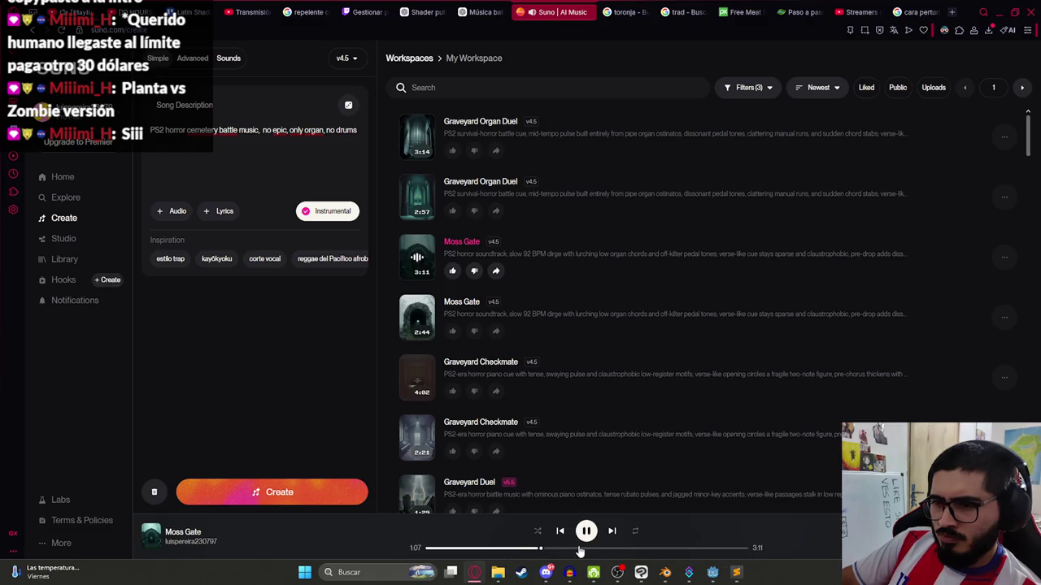
pyautogui.click(646, 550)
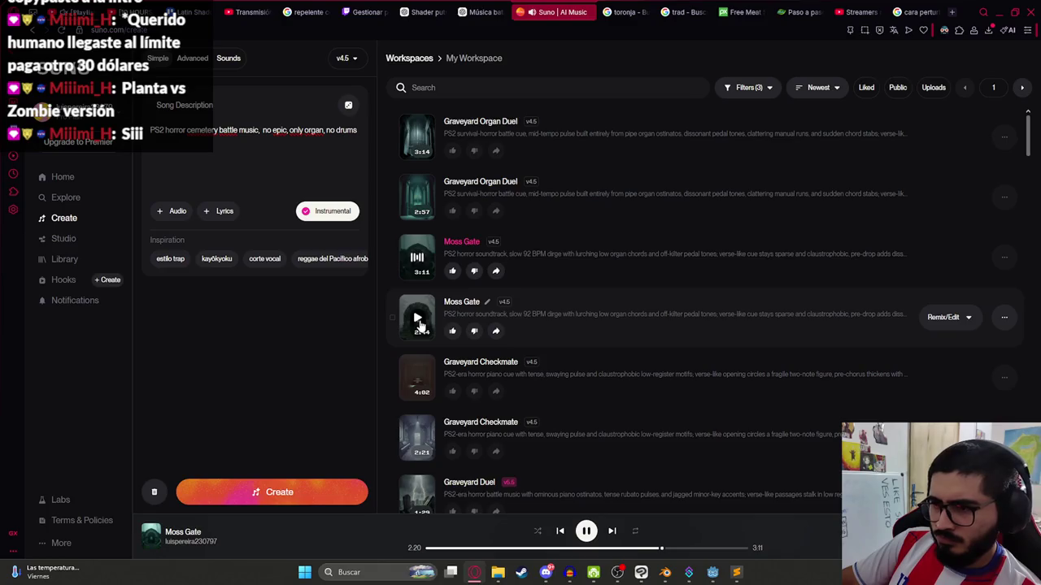
# - Skip through the 2:44 Moss Gate to about 1:36, then replay the 3:11 version
pyautogui.click(419, 326)
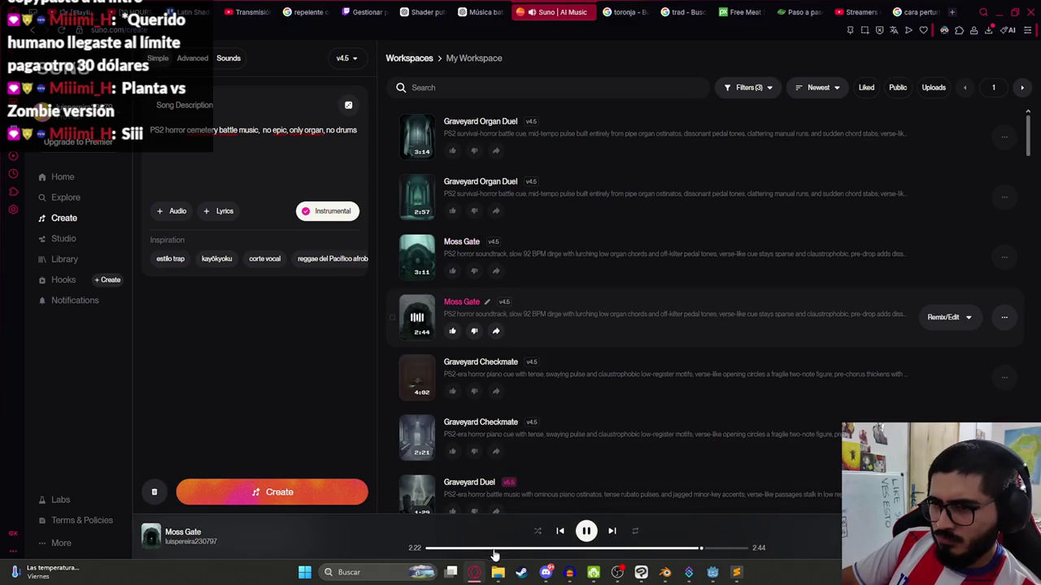
pyautogui.click(547, 549)
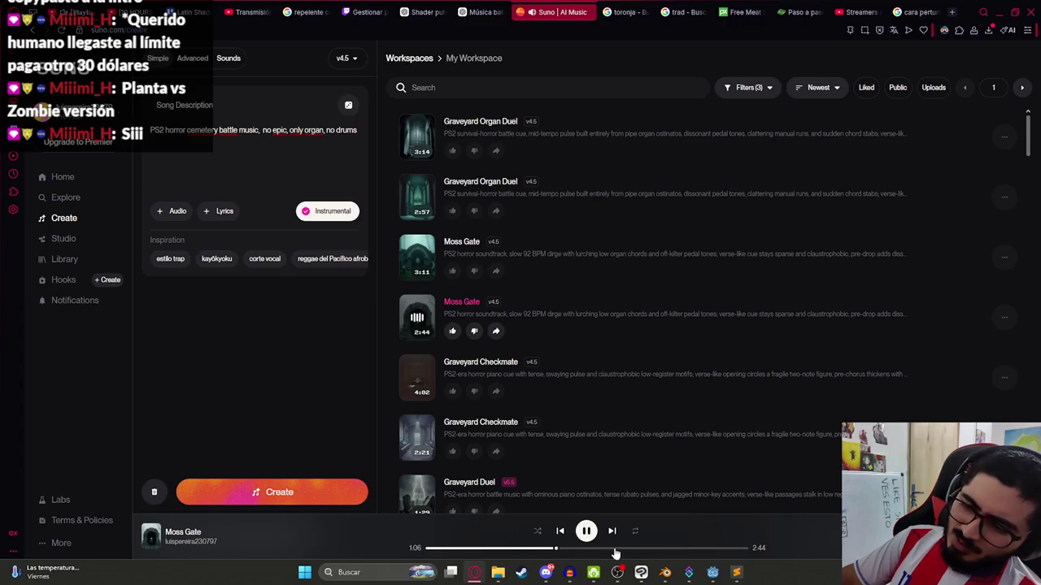
pyautogui.click(613, 549)
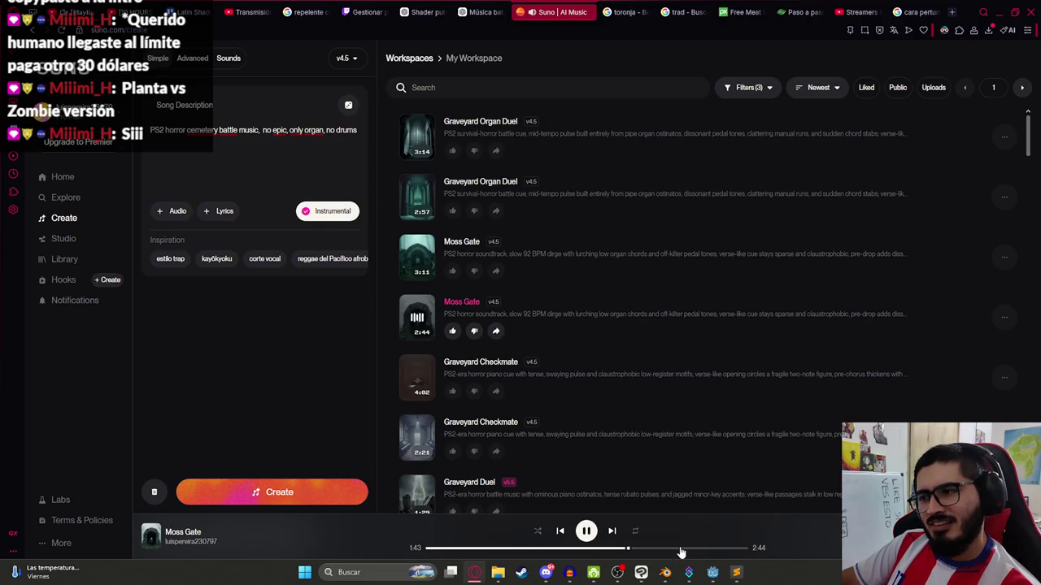
pyautogui.click(417, 257)
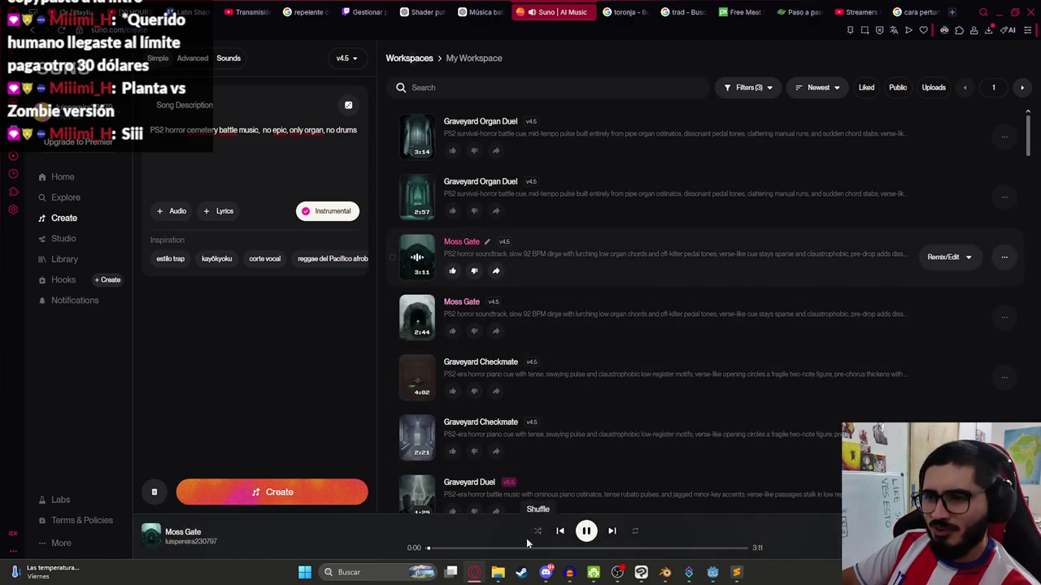
# - Download the 3:11 Moss Gate track as 'Moss Gate.wav'
pyautogui.click(1004, 257)
pyautogui.moveTo(935, 495)
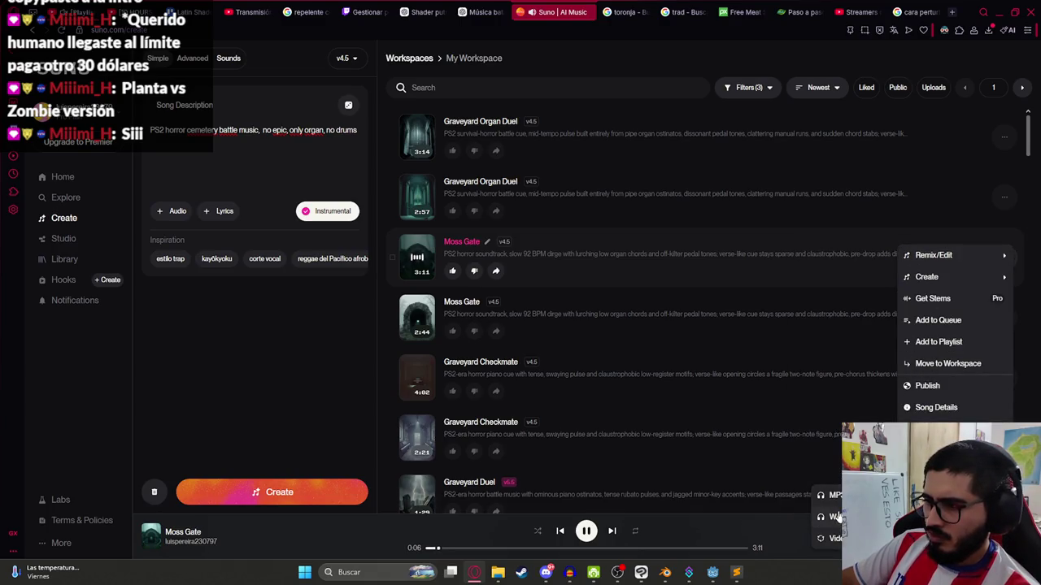
pyautogui.click(833, 517)
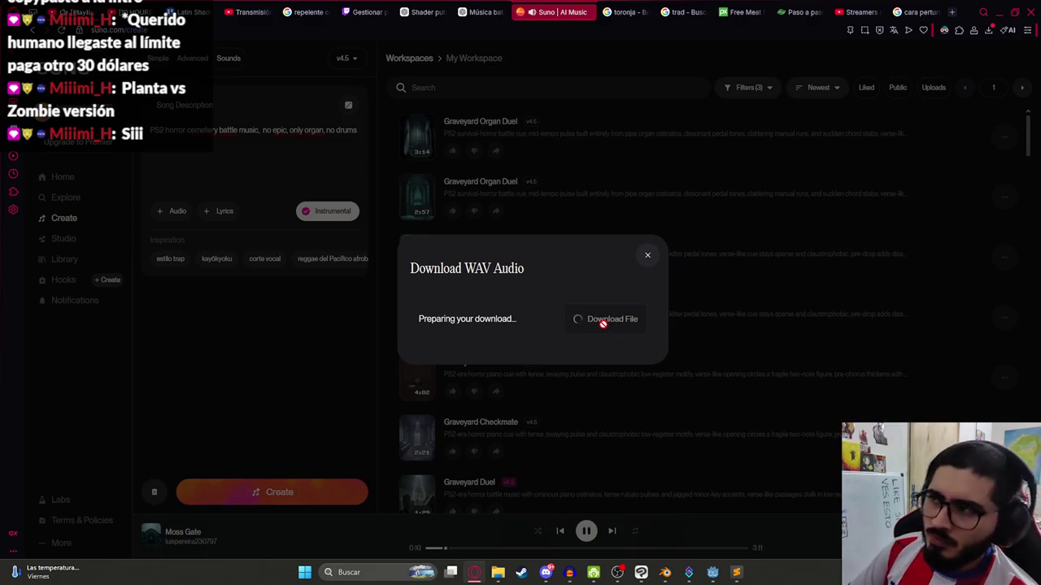
pyautogui.click(608, 329)
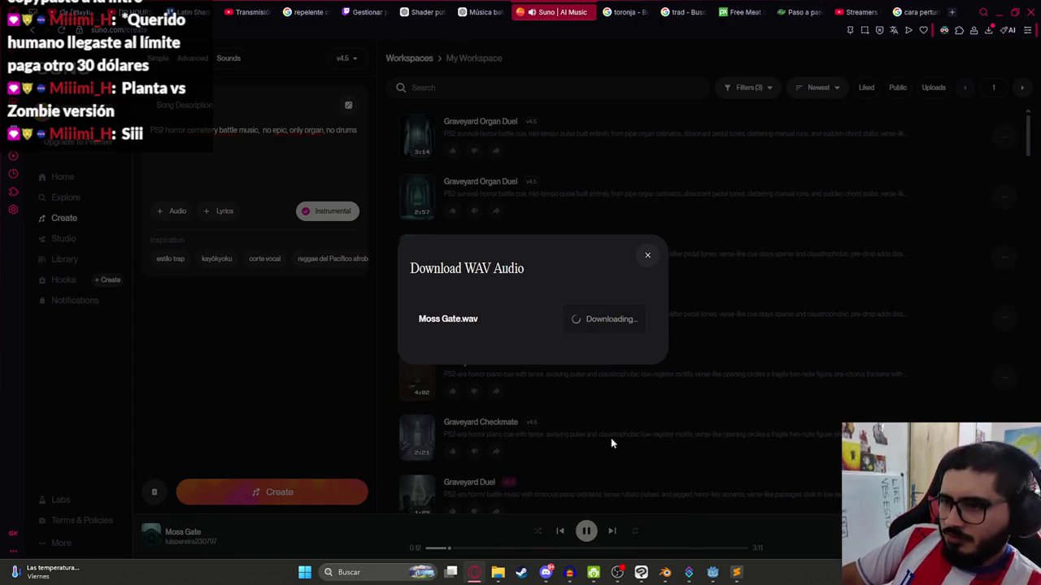
pyautogui.click(651, 258)
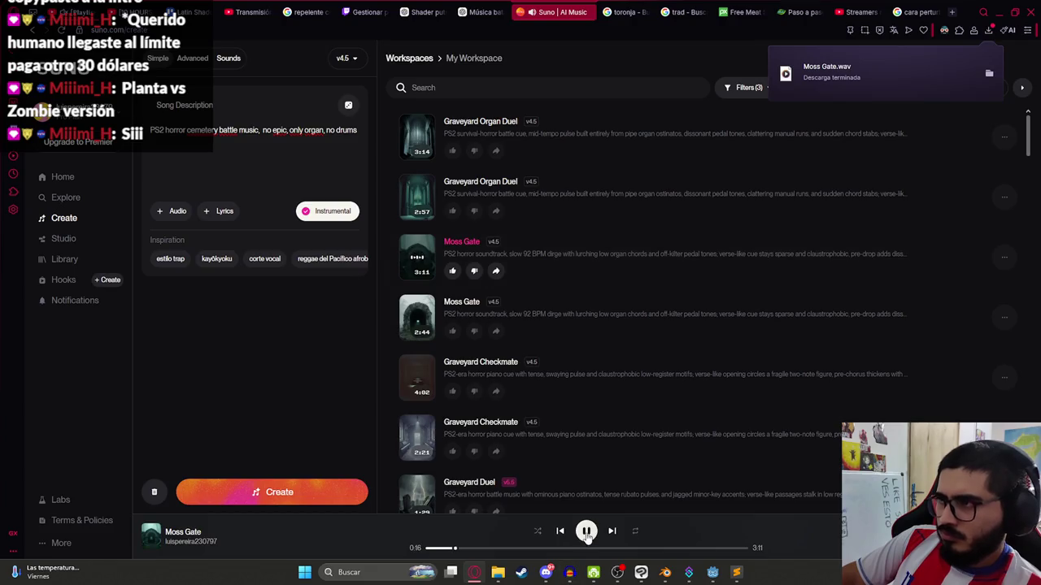
# - Start a fresh Audacity project and load the downloaded Moss Gate.wav into it as a stereo track
pyautogui.click(569, 572)
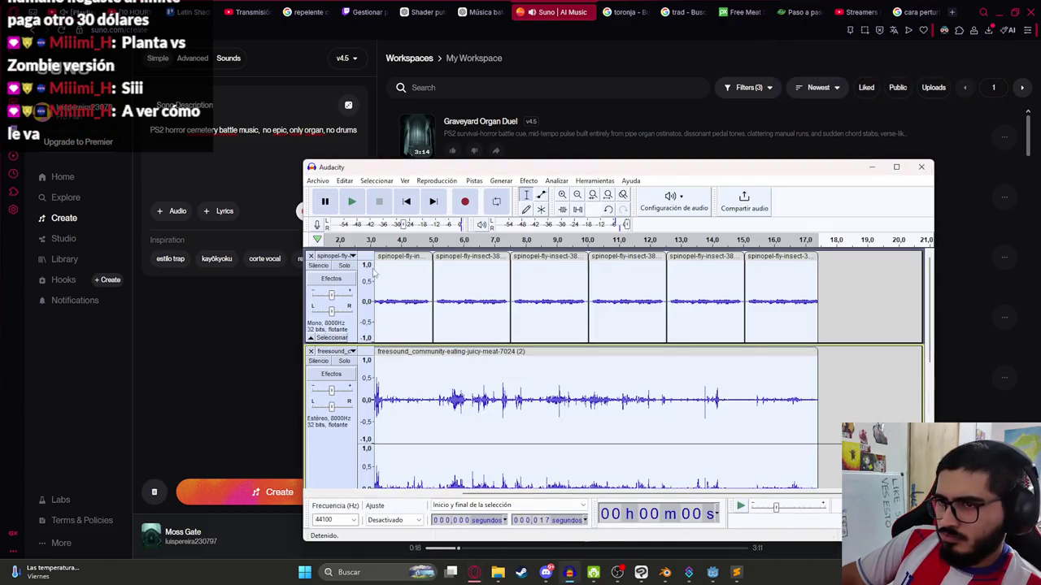
pyautogui.press('super')
pyautogui.press('super')
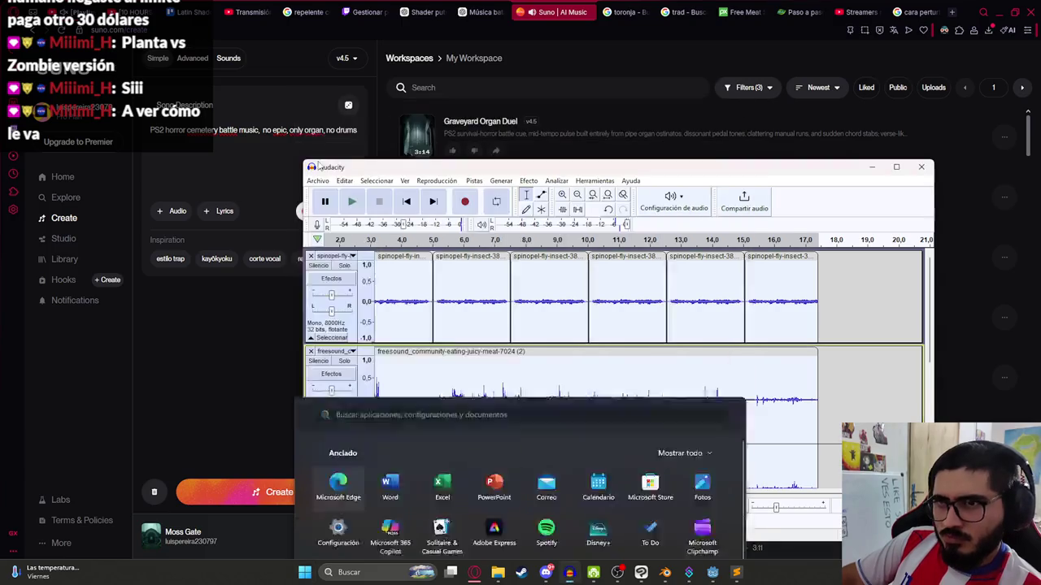
pyautogui.click(344, 180)
pyautogui.click(323, 196)
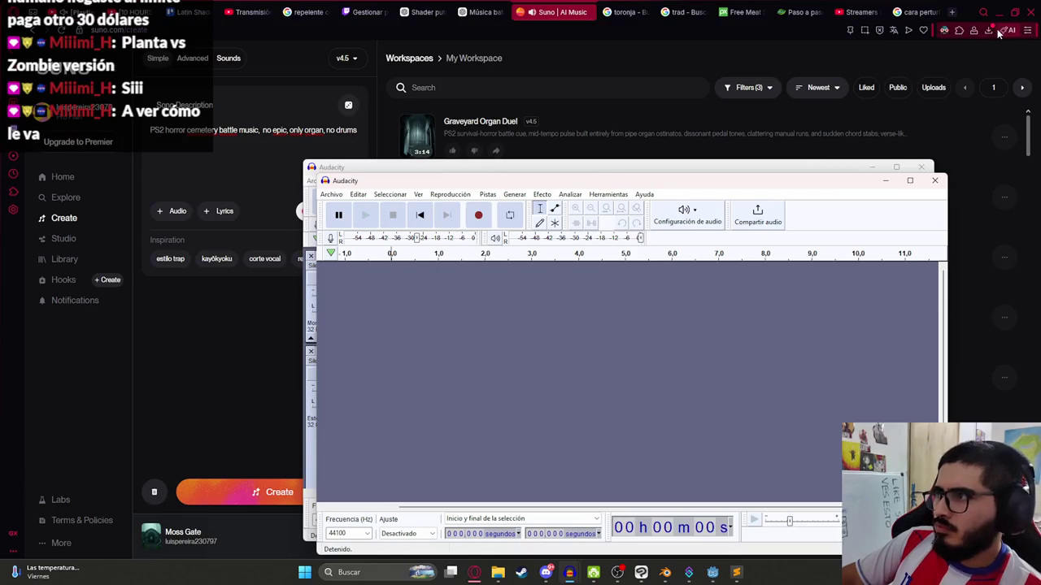
pyautogui.click(988, 29)
pyautogui.moveTo(869, 108)
pyautogui.mouseDown()
pyautogui.moveTo(674, 523)
pyautogui.moveTo(626, 561)
pyautogui.moveTo(577, 544)
pyautogui.moveTo(572, 569)
pyautogui.moveTo(615, 488)
pyautogui.moveTo(617, 508)
pyautogui.moveTo(451, 360)
pyautogui.mouseUp()
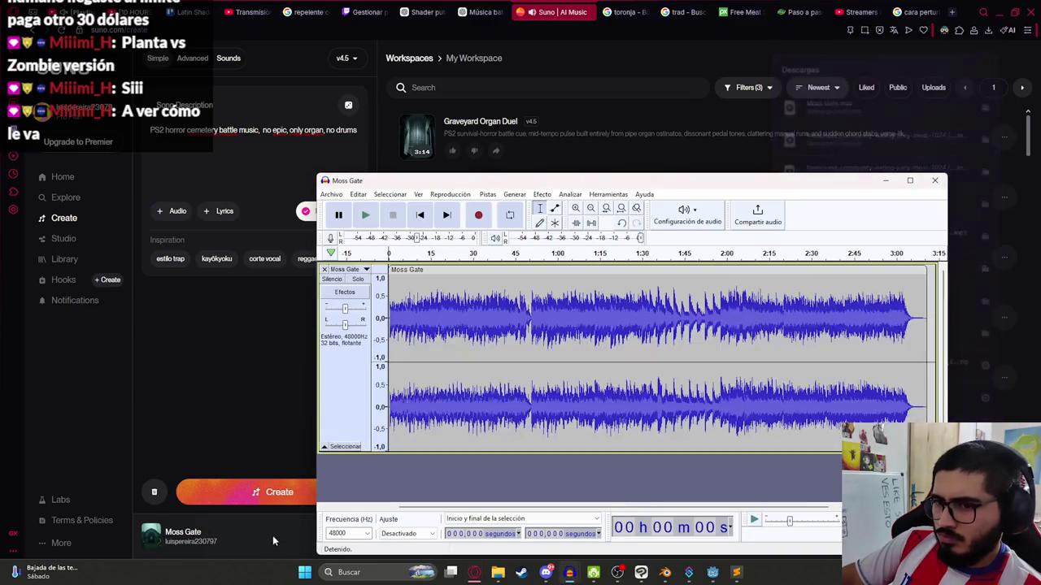
pyautogui.click(379, 537)
pyautogui.click(587, 532)
pyautogui.click(569, 573)
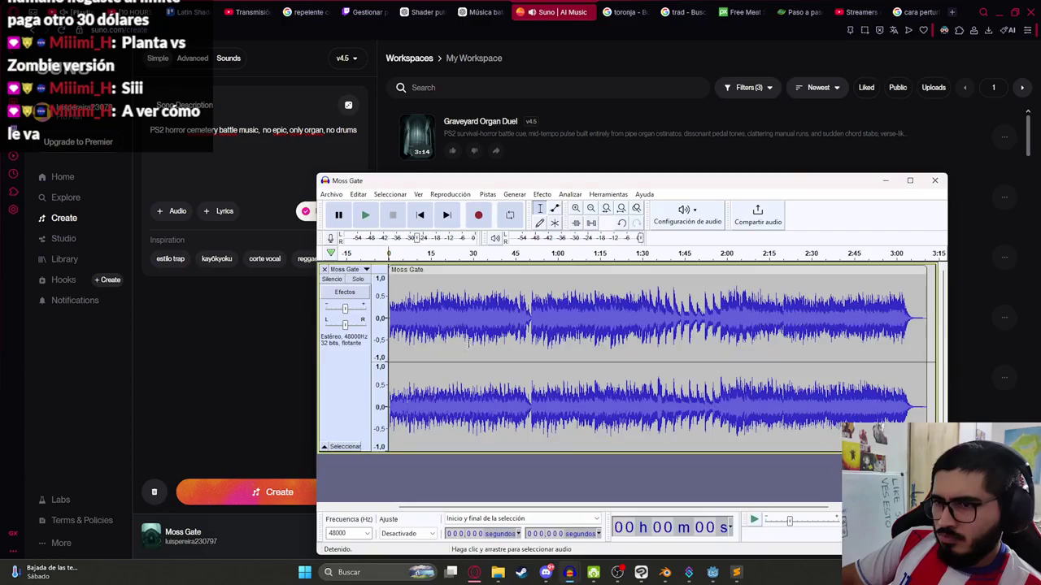
# - Resample the Moss Gate track to 8000 Hz
pyautogui.click(487, 194)
pyautogui.click(509, 232)
pyautogui.write('98')
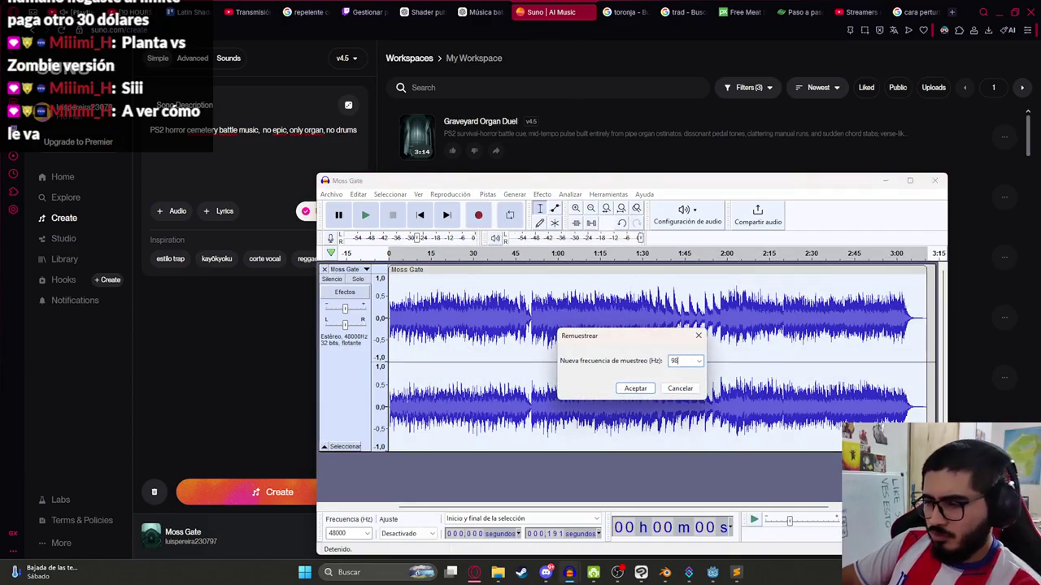
pyautogui.write('00')
pyautogui.press('Return')
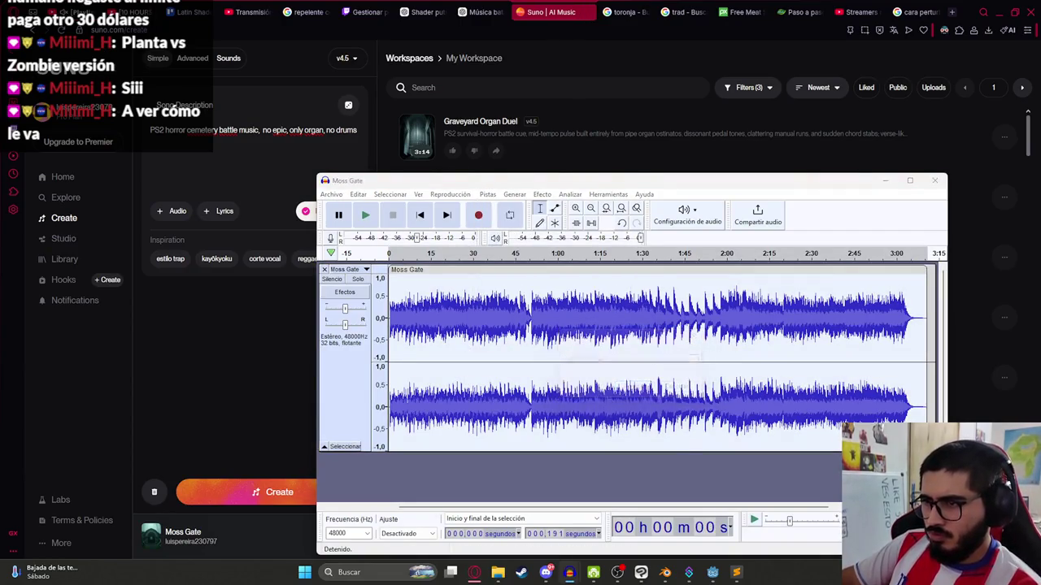
# - Lower the track's volume by -10 dB with the Amplify effect and play the result
pyautogui.click(542, 195)
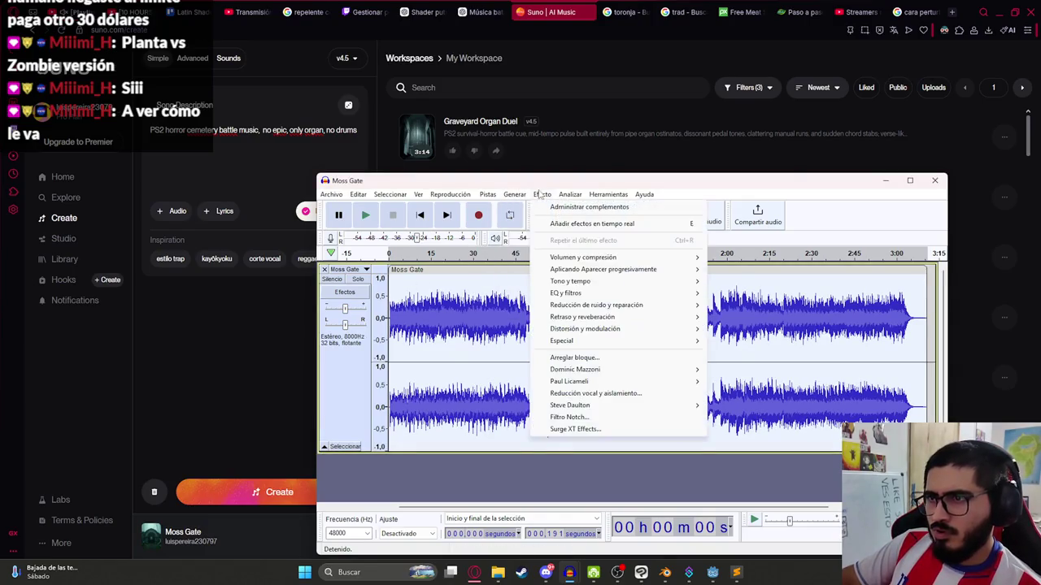
pyautogui.moveTo(623, 259)
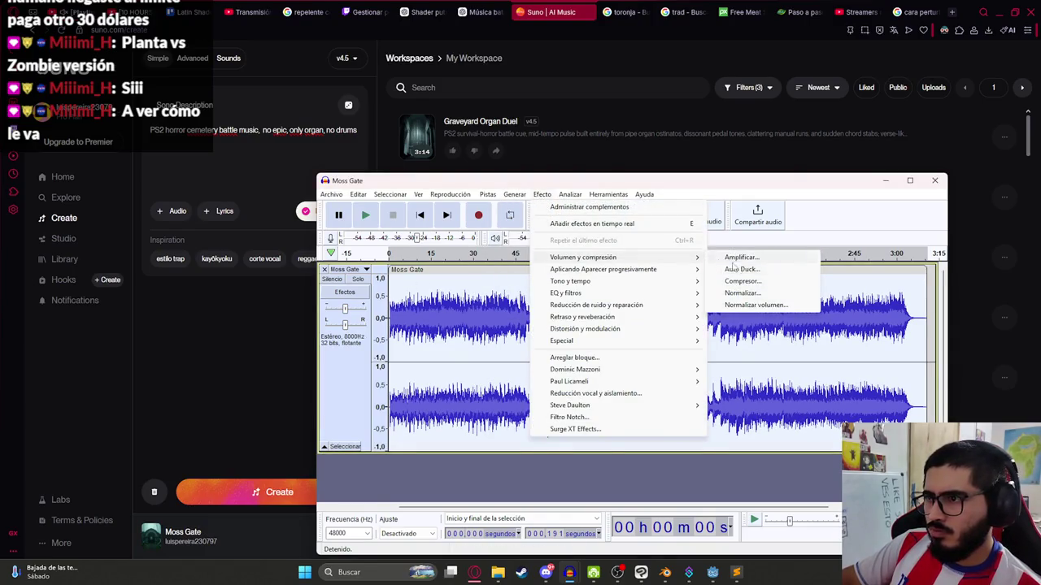
pyautogui.click(741, 257)
pyautogui.write('-10')
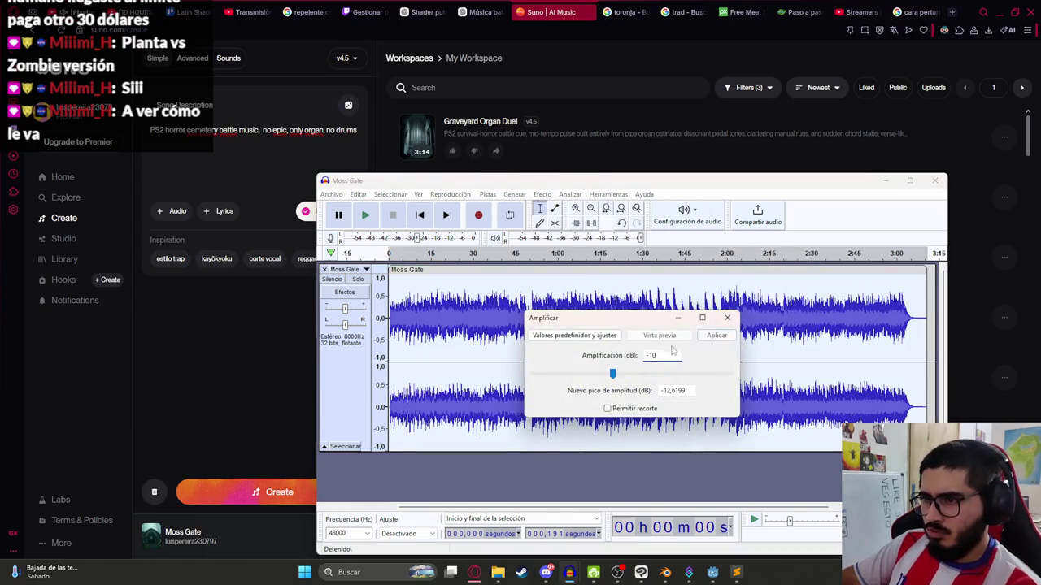
pyautogui.click(659, 335)
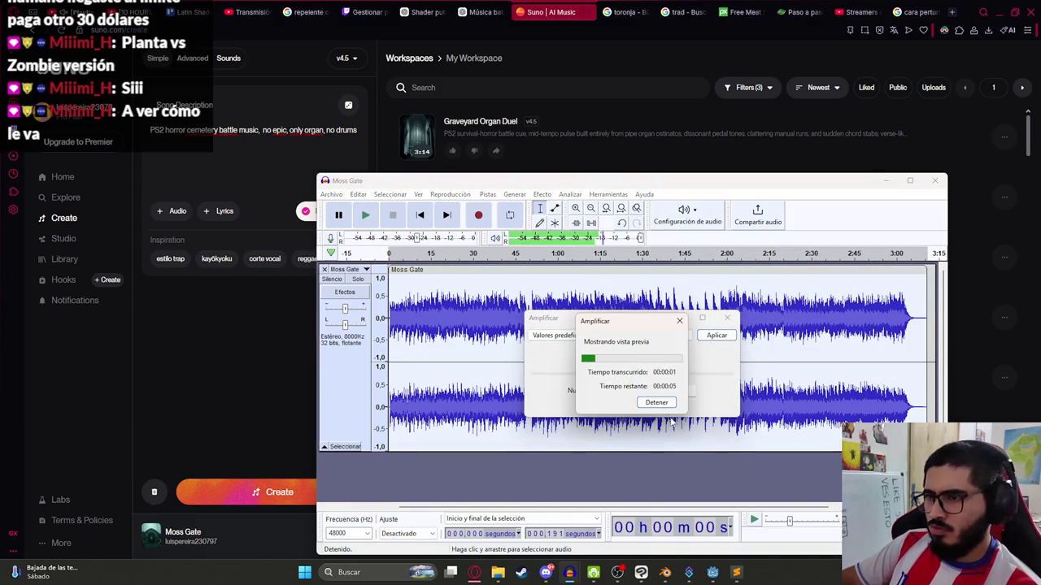
pyautogui.click(678, 322)
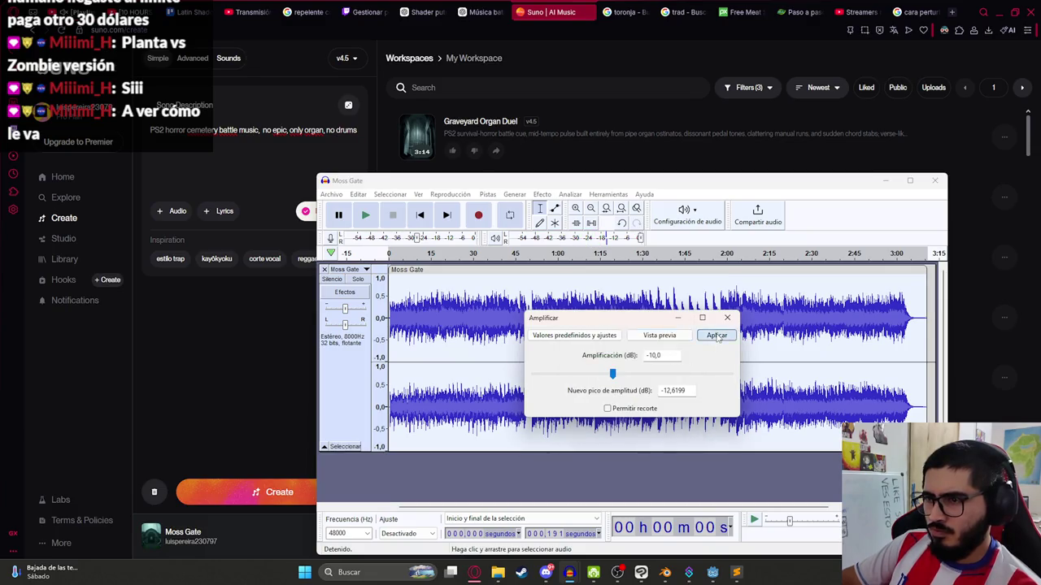
pyautogui.click(717, 335)
pyautogui.press('space')
pyautogui.scroll(3, 456, 330)
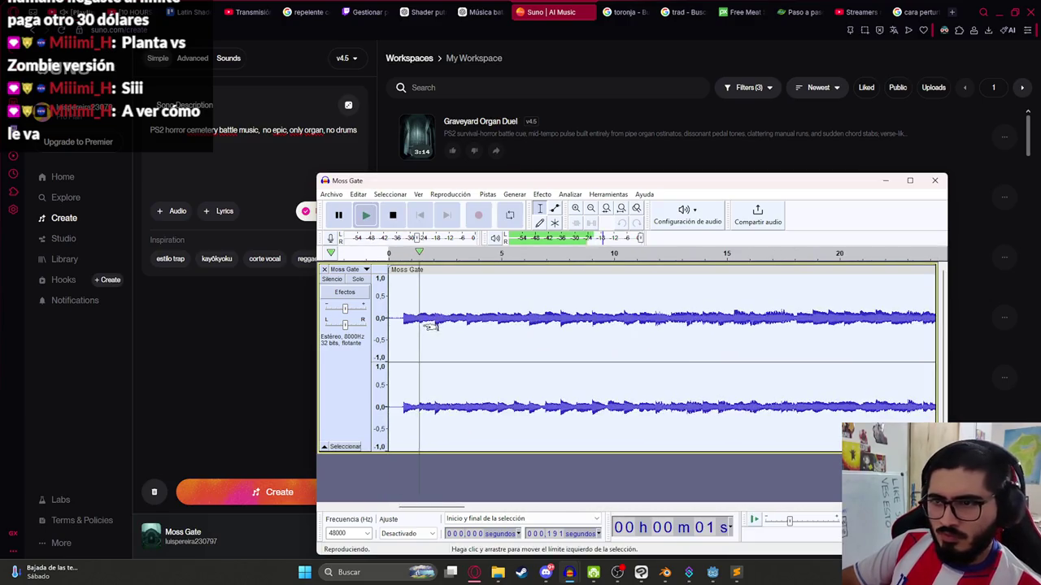
# - Cut the quiet tail of the Moss Gate track from about 3:06 to the end
pyautogui.press('space')
pyautogui.click(399, 317)
pyautogui.press('space')
pyautogui.press('space')
pyautogui.press('space')
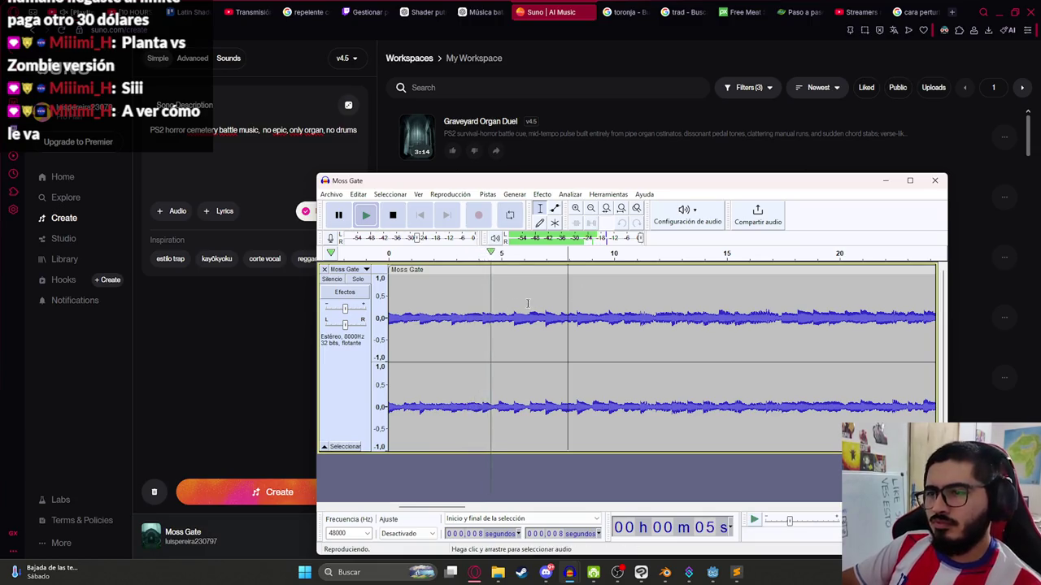
pyautogui.hotkey('ctrl', '3')
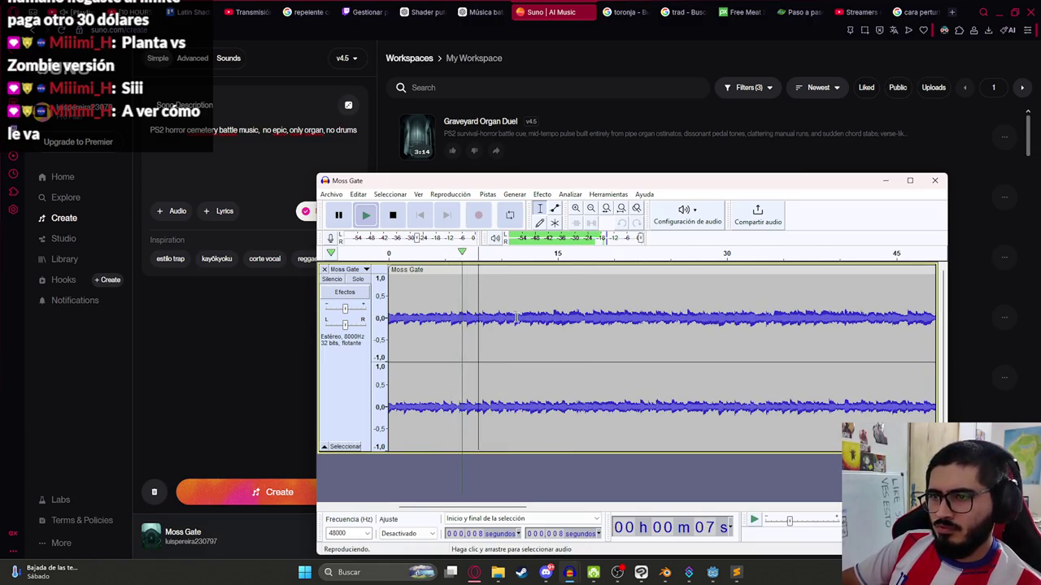
pyautogui.hotkey('ctrl', '3')
pyautogui.hotkey('ctrl', '3')
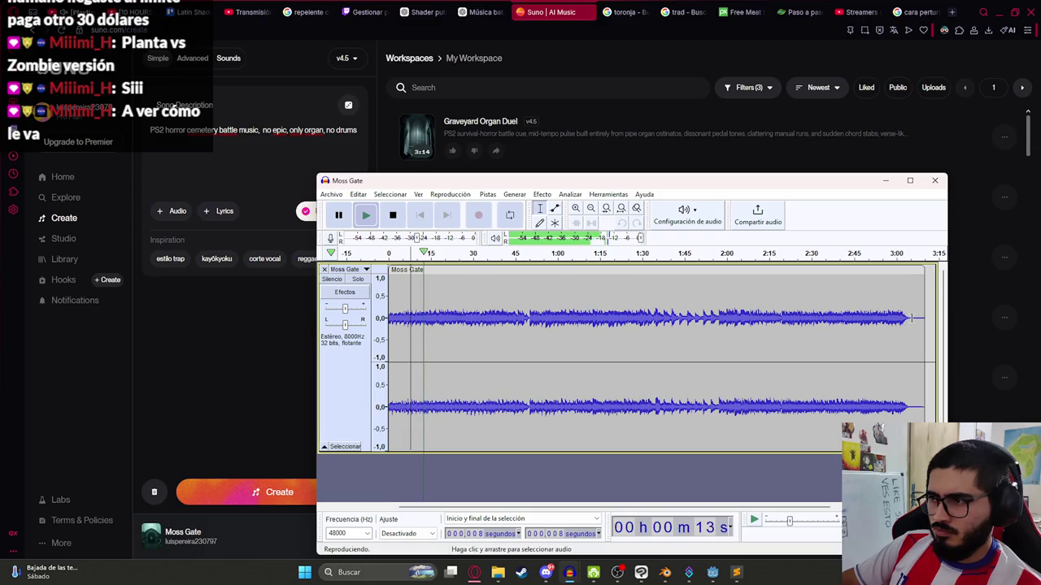
pyautogui.moveTo(913, 318); pyautogui.dragTo(925, 317)
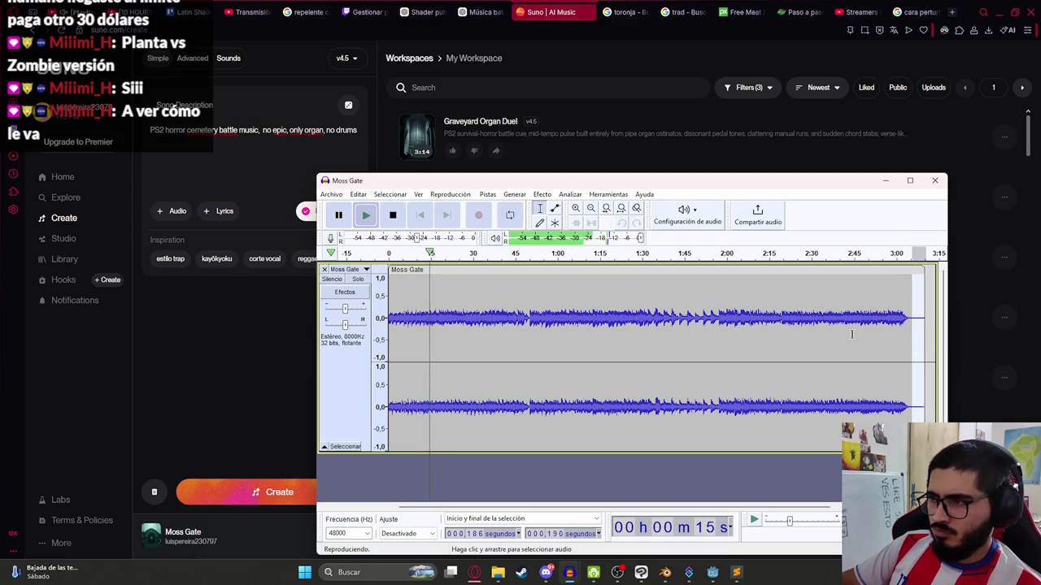
pyautogui.press('space')
pyautogui.hotkey('shift', 'Home')
pyautogui.click(358, 194)
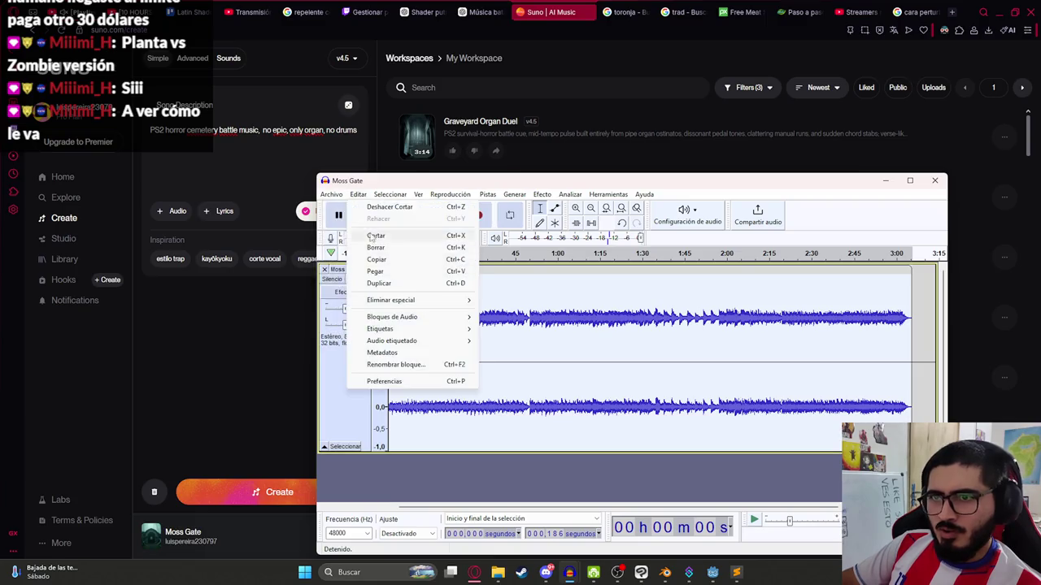
# - Export the trimmed track as luison_soundtrack.wav into the assets/musics/js2 folder
pyautogui.moveTo(375, 275)
pyautogui.click(496, 289)
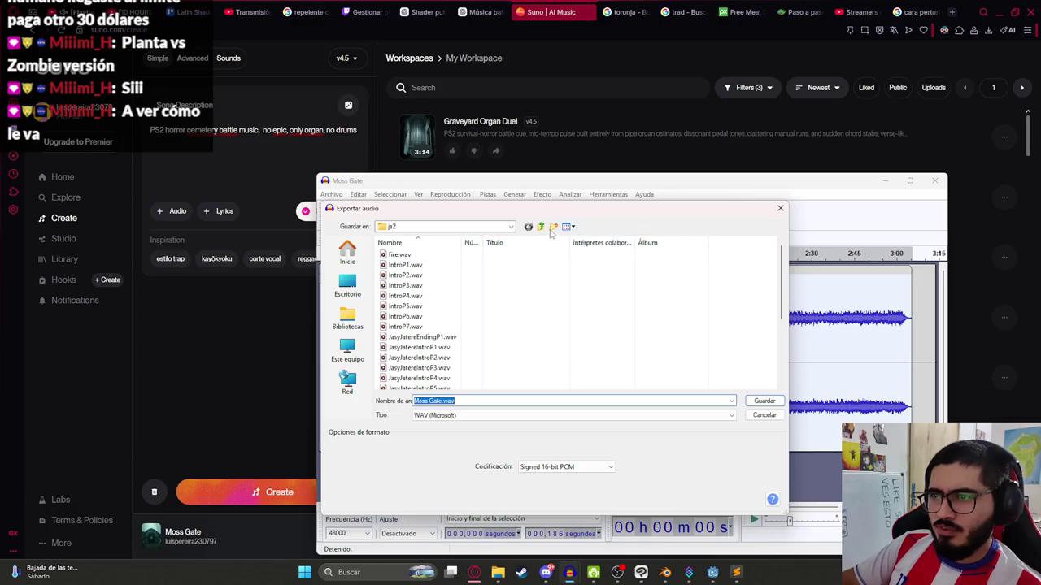
pyautogui.click(541, 228)
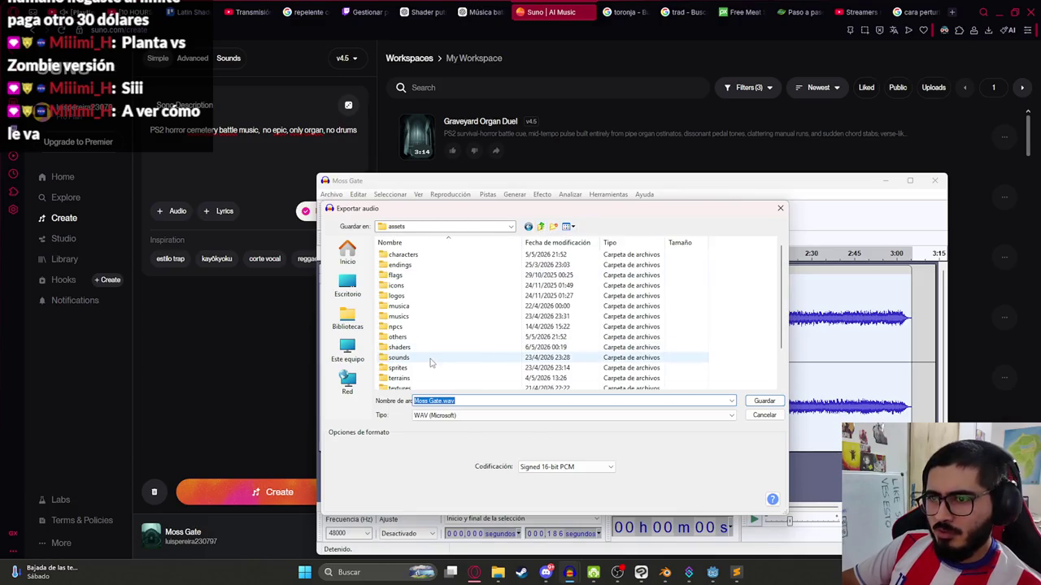
pyautogui.doubleClick(416, 317)
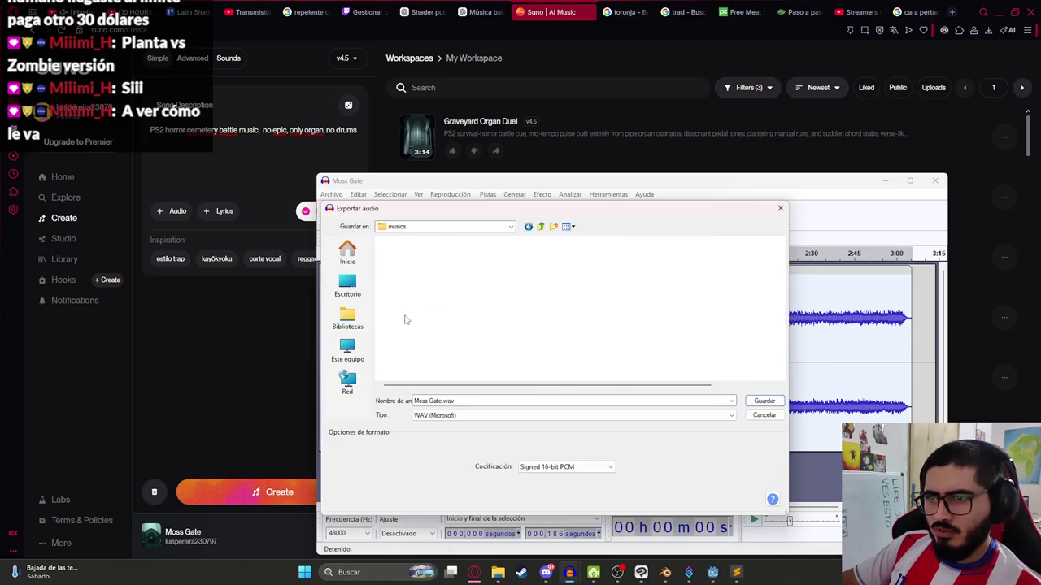
pyautogui.doubleClick(392, 254)
pyautogui.click(460, 401)
pyautogui.write('uison')
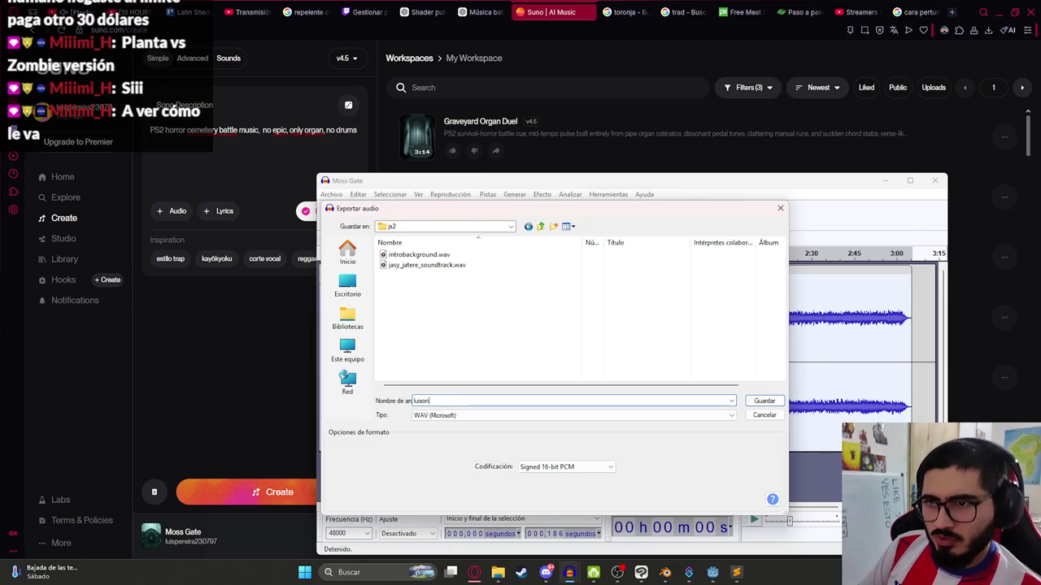
pyautogui.write('ack')
pyautogui.press('Return')
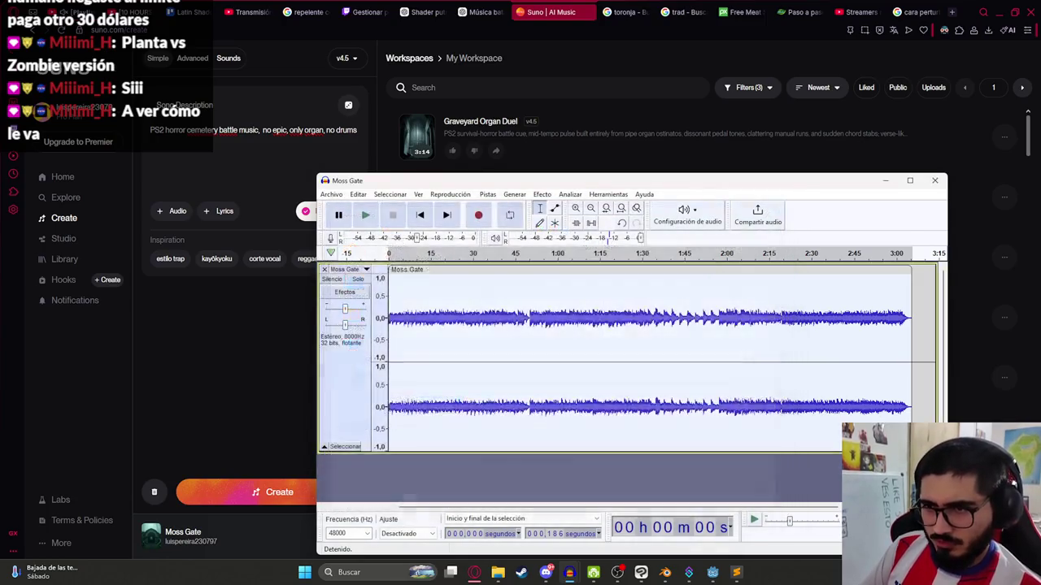
pyautogui.click(709, 574)
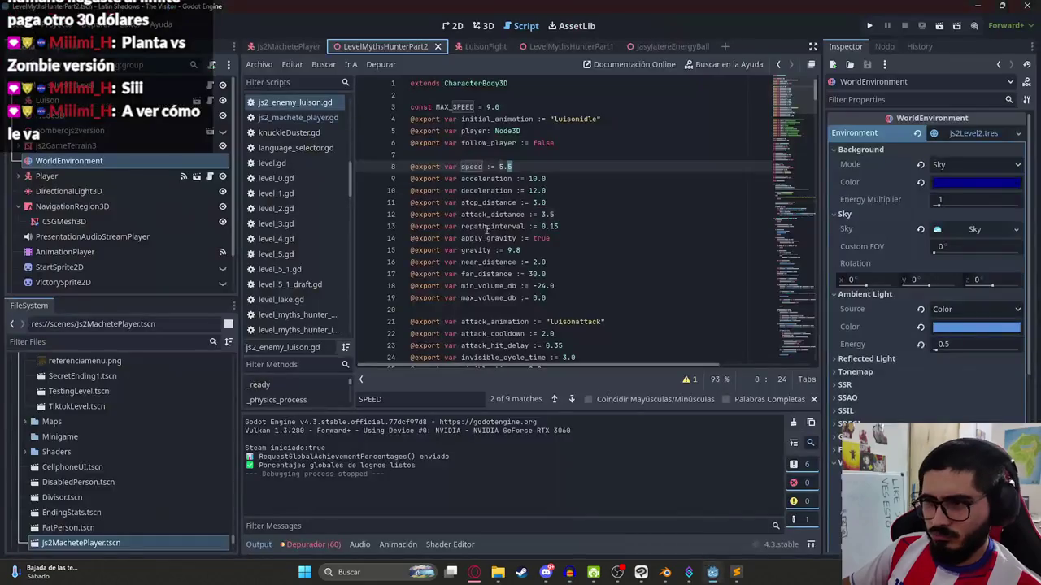
# - Add an AudioStreamPlayer child node to the LevelMythsHunterPart2 root
pyautogui.click(477, 27)
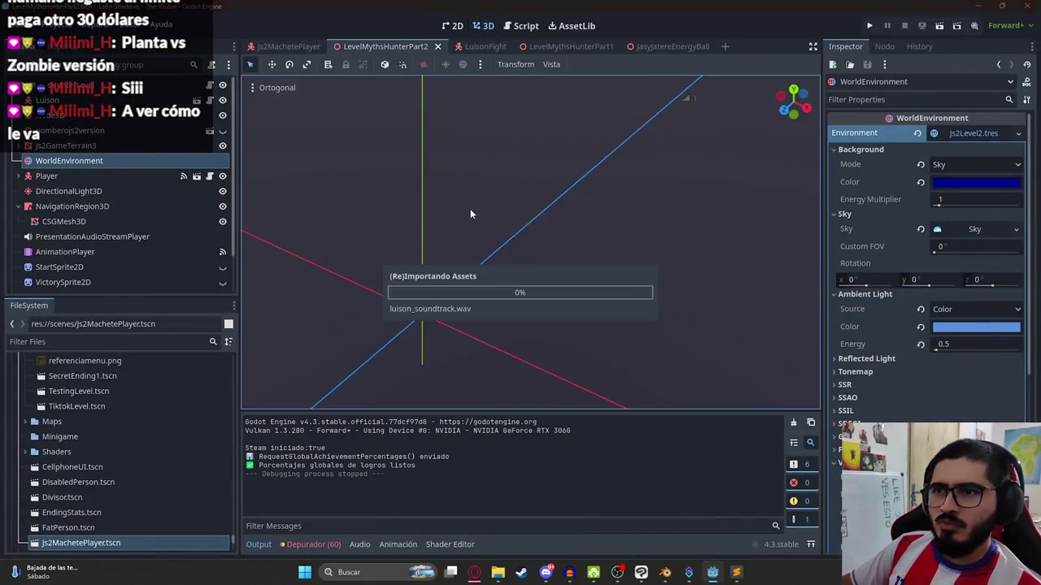
pyautogui.scroll(-3, 119, 217)
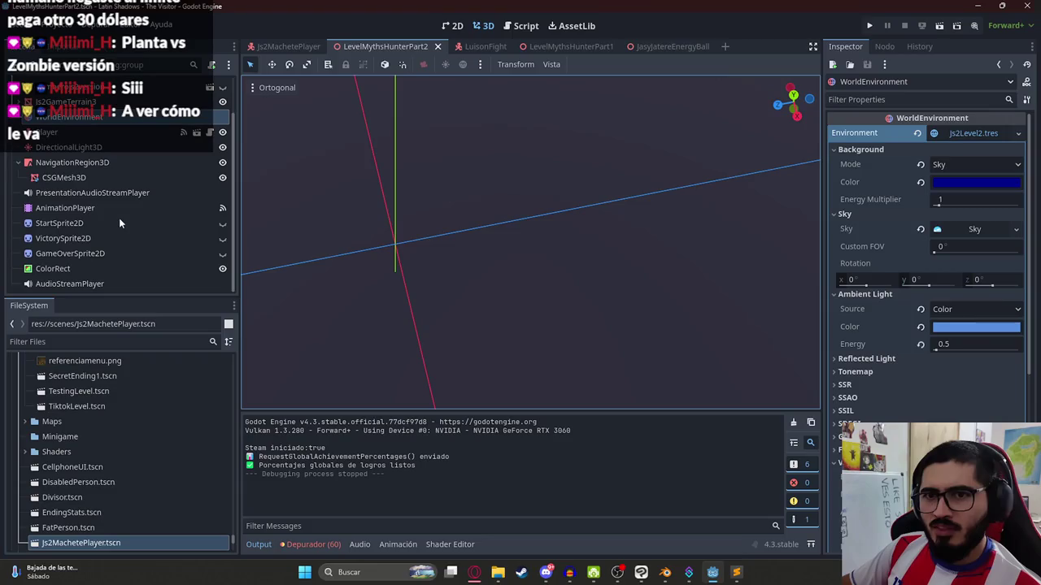
pyautogui.click(104, 285)
pyautogui.scroll(2, 105, 132)
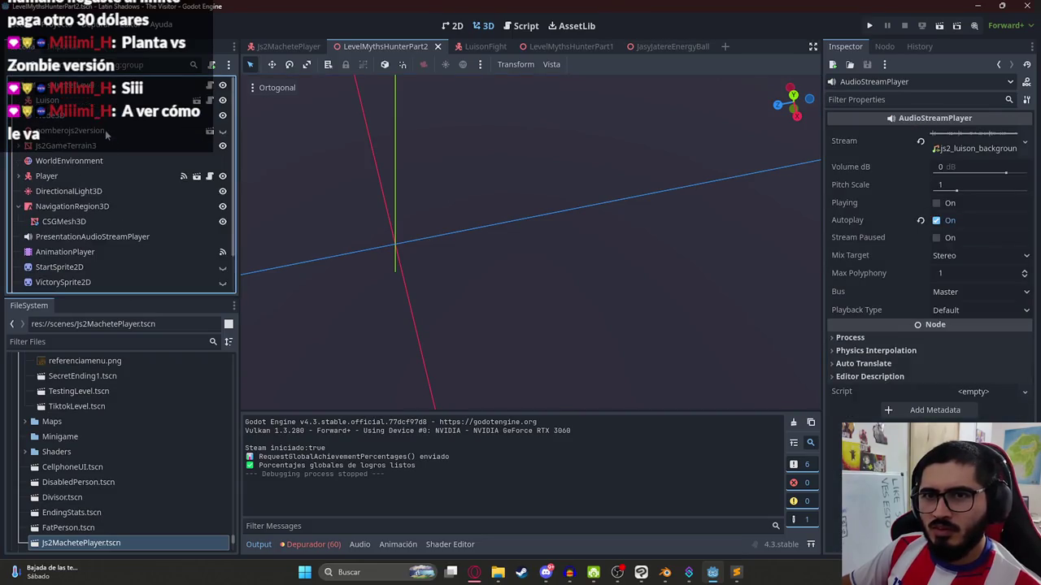
pyautogui.rightClick(74, 88)
pyautogui.click(97, 109)
pyautogui.write('audiostr')
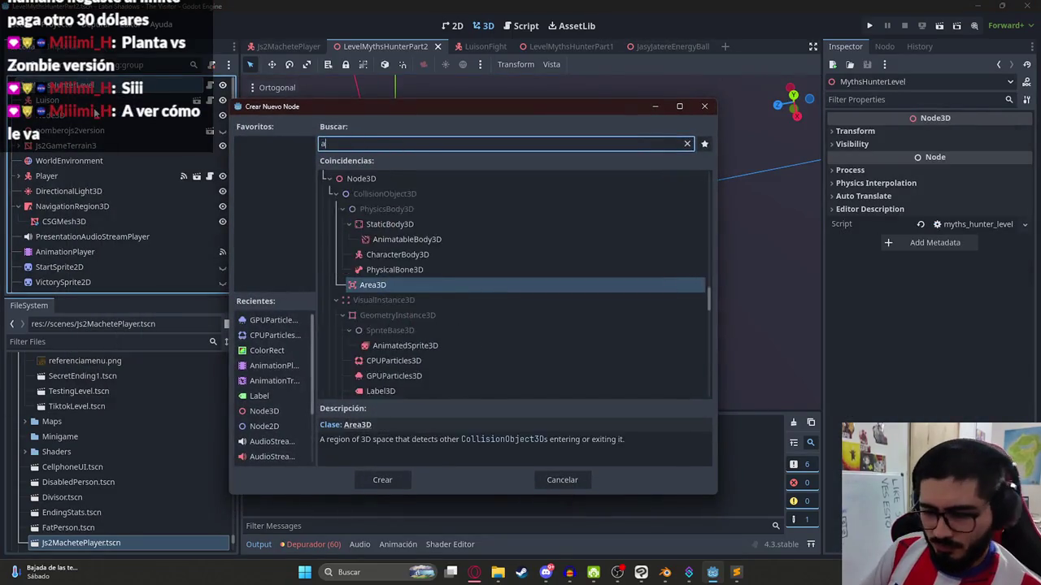
pyautogui.press('Down')
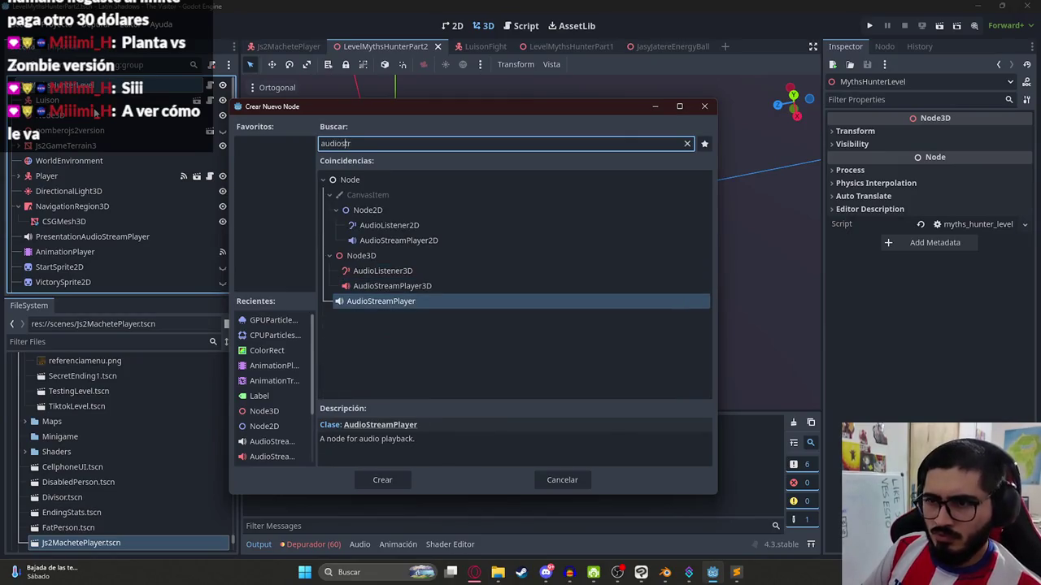
pyautogui.press('Return')
# - Rename the node MusicAudioStreamPlayer and assign luison_soundtrack.wav as its Stream
pyautogui.doubleClick(123, 284)
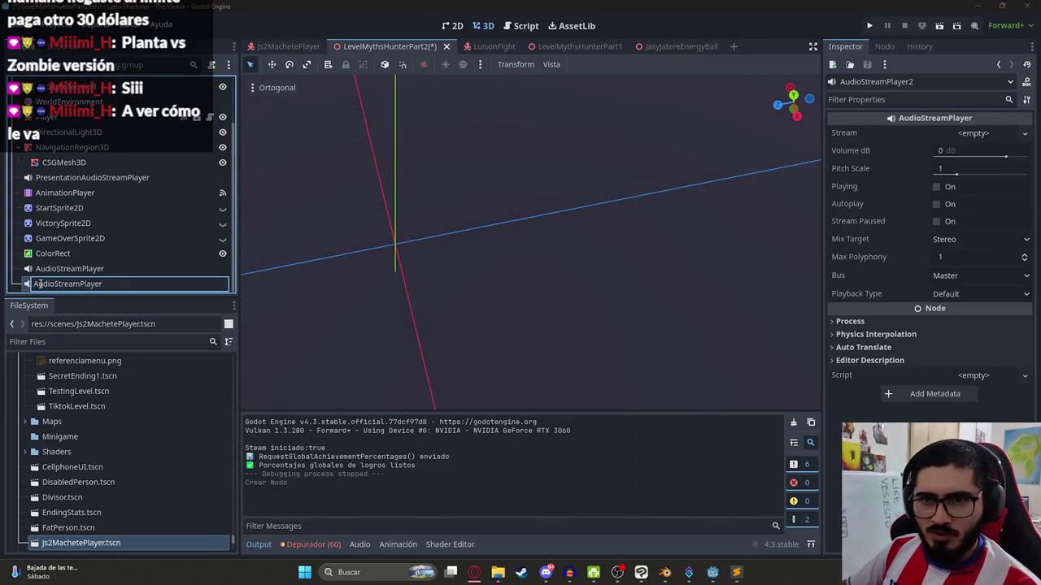
pyautogui.write('Music')
pyautogui.press('Return')
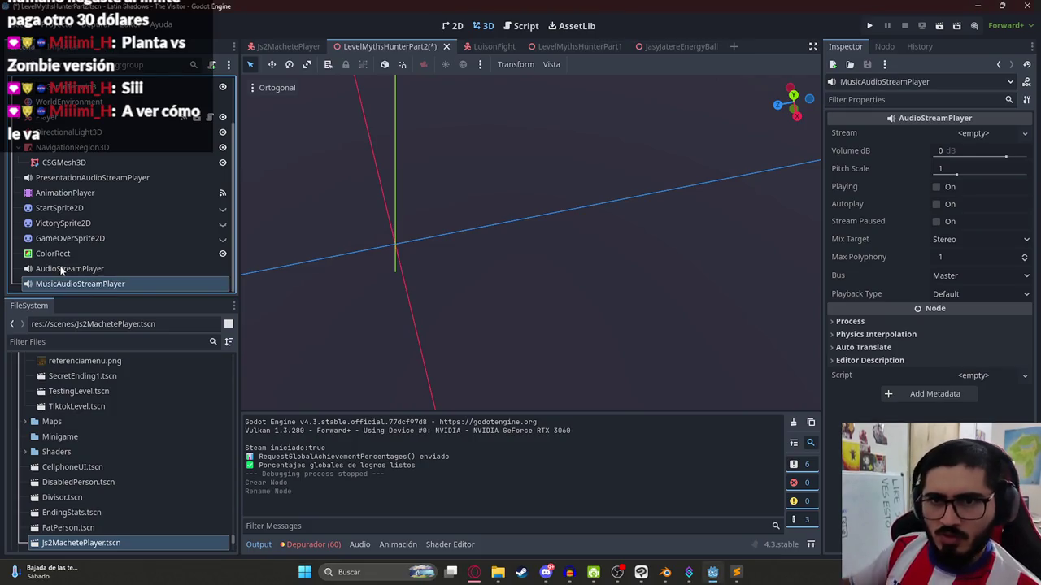
pyautogui.click(971, 136)
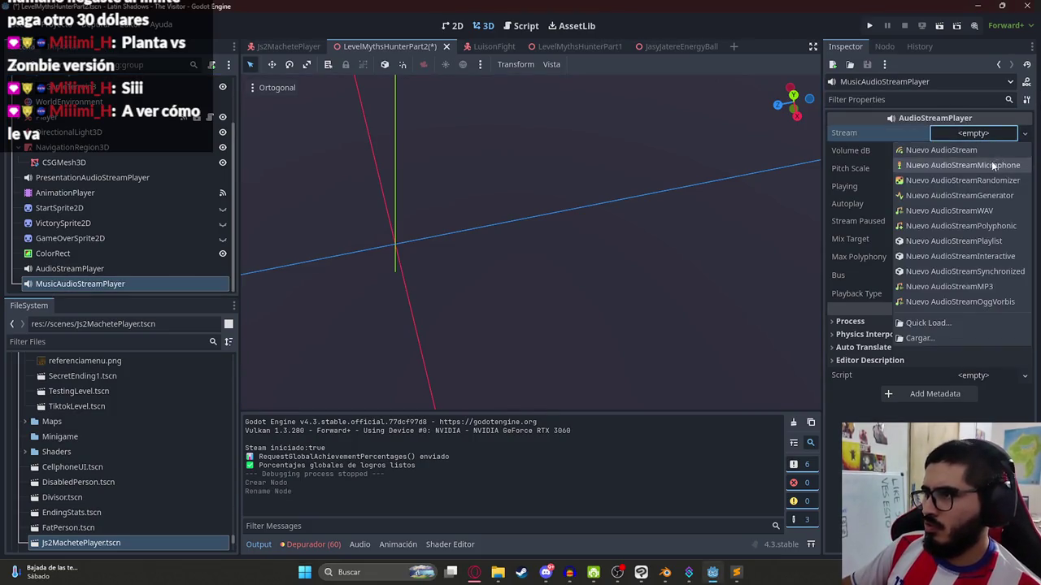
pyautogui.click(73, 342)
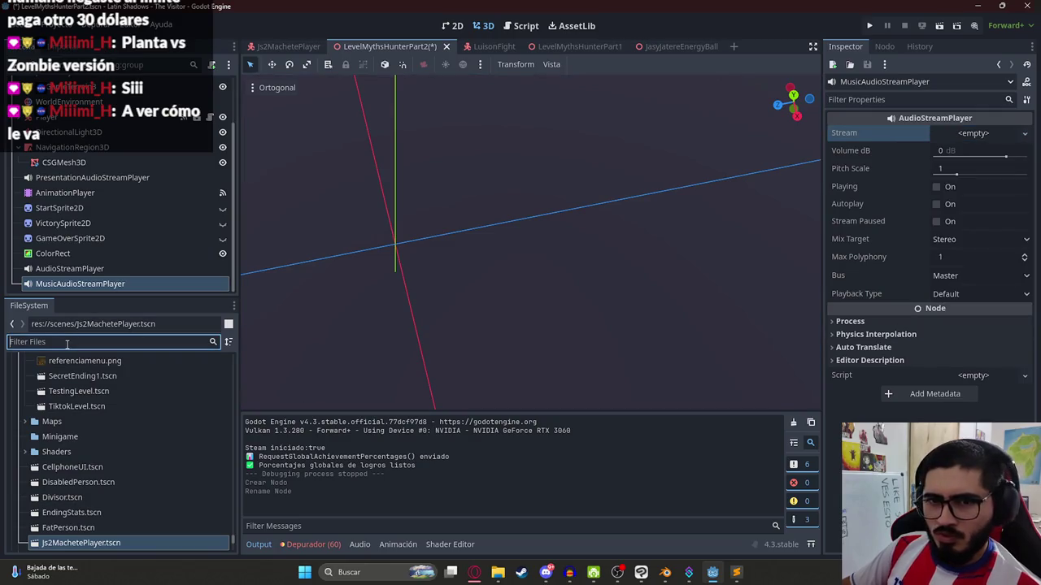
pyautogui.write('soundtra')
pyautogui.moveTo(122, 459); pyautogui.dragTo(995, 142)
# - Turn on Autoplay, save the level scene, and launch the game with F5
pyautogui.hotkey('ctrl', 's')
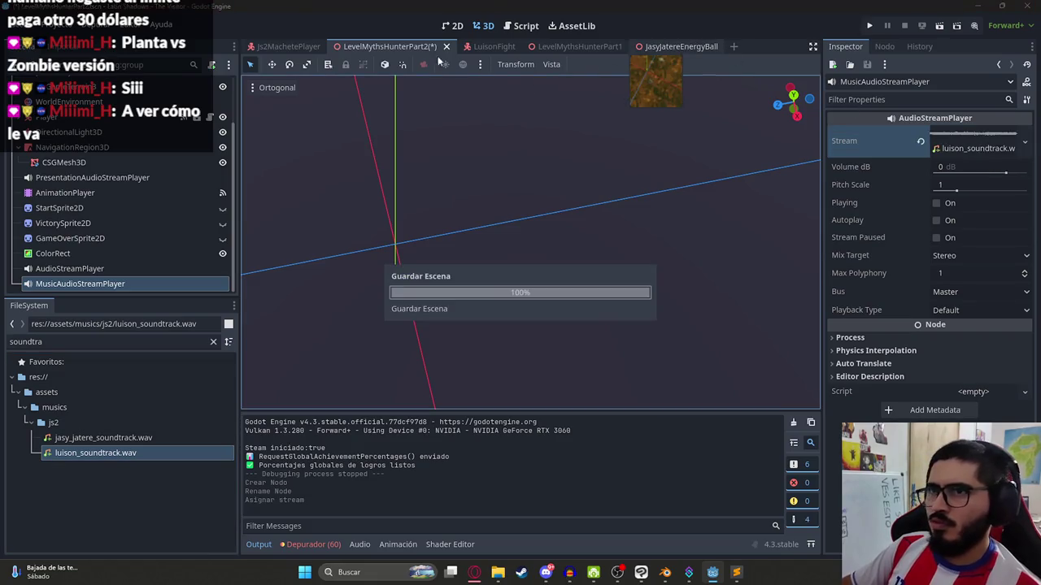
pyautogui.click(937, 221)
pyautogui.click(936, 203)
pyautogui.rightClick(400, 49)
pyautogui.click(458, 132)
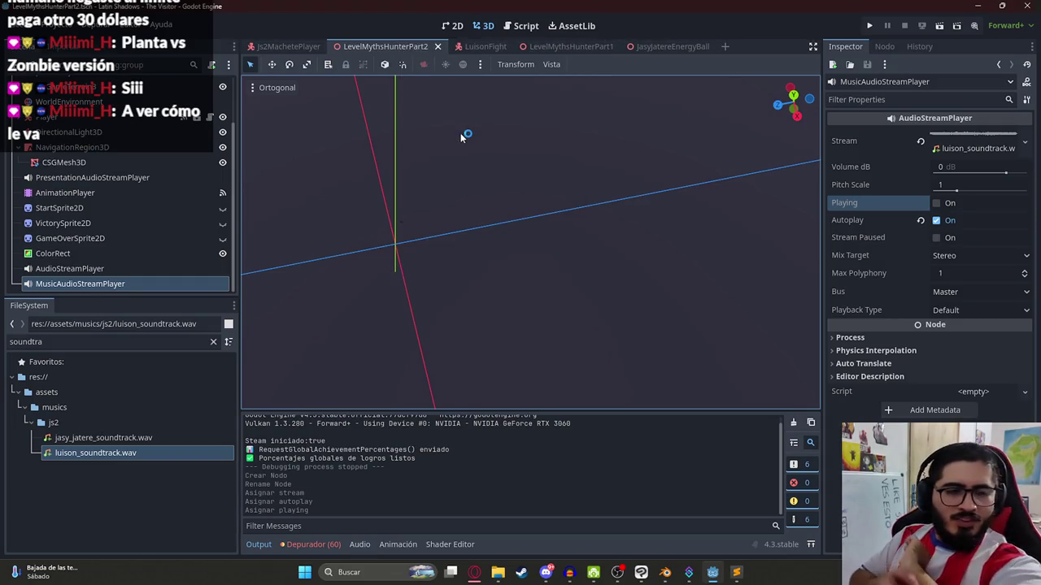
pyautogui.press('F5')
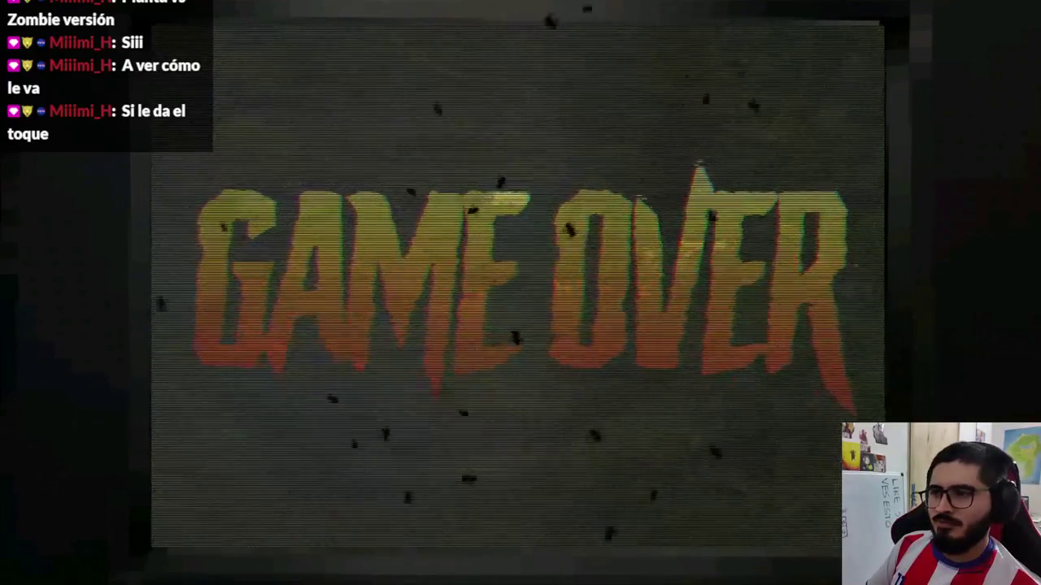
# - Play the level with the new soundtrack until Game Over, then close the game
pyautogui.hotkey('alt', 'F4')
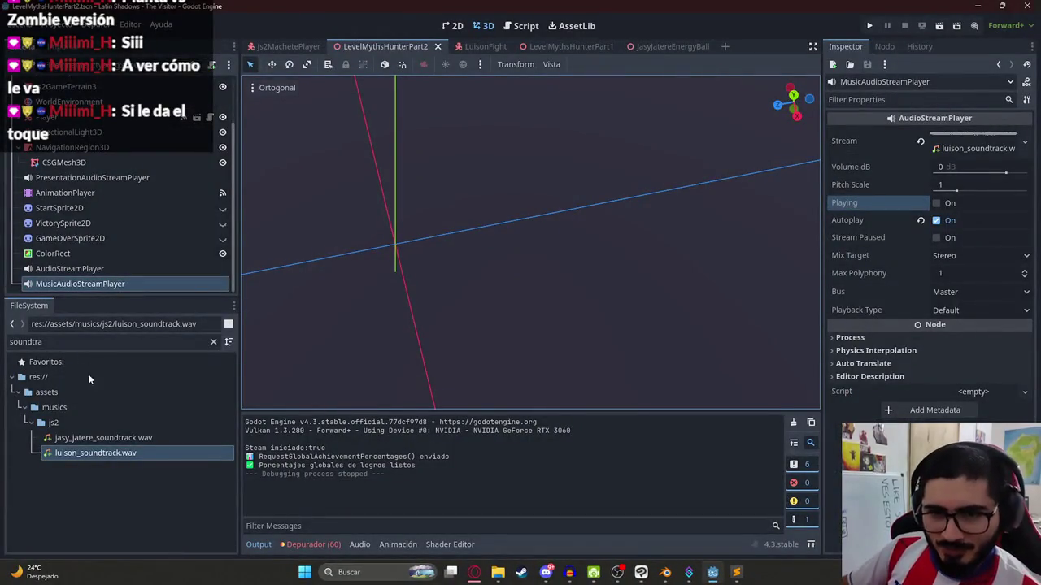
# - Set luison_soundtrack.wav's Loop Mode to Forward, reimport it, and save the level scene
pyautogui.click(61, 47)
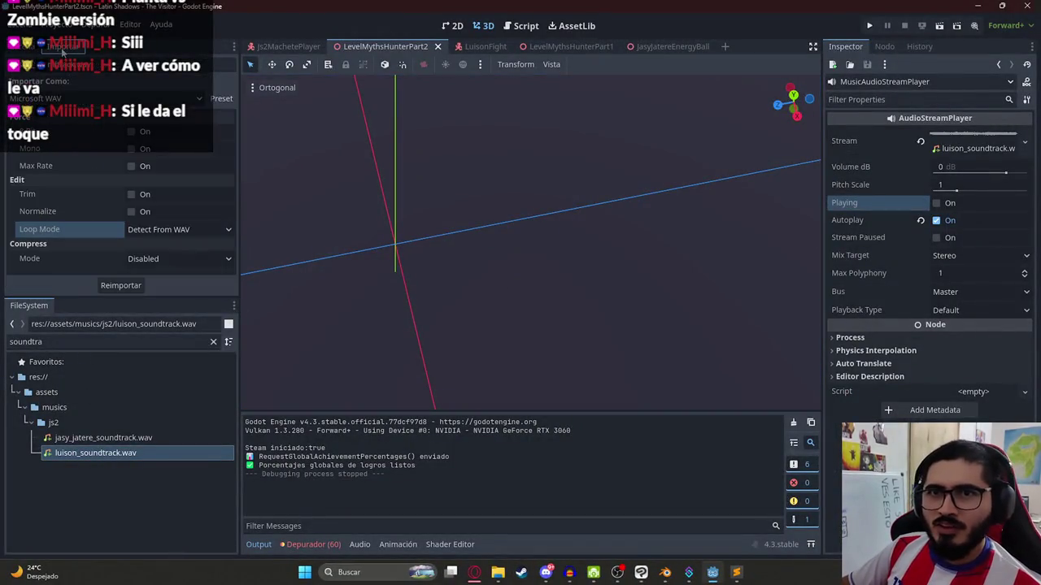
pyautogui.click(183, 231)
pyautogui.click(159, 274)
pyautogui.click(132, 286)
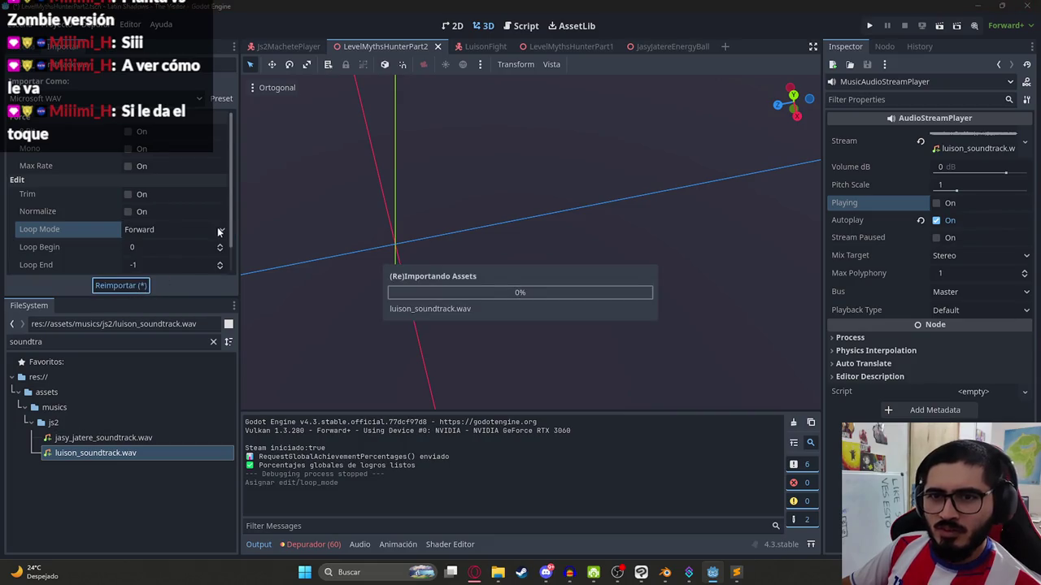
pyautogui.click(36, 50)
pyautogui.rightClick(394, 50)
pyautogui.click(437, 135)
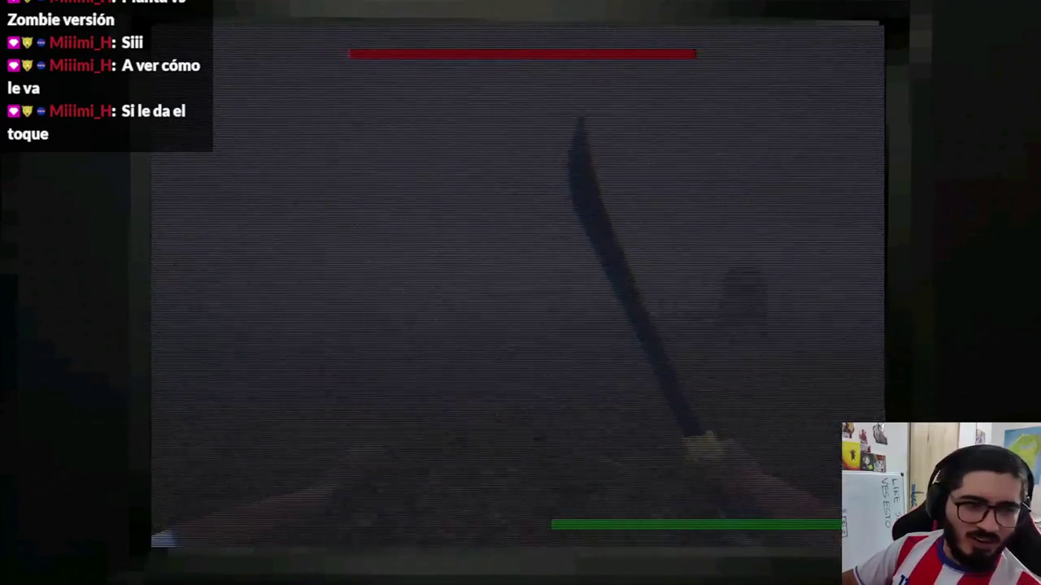
# - Play the level to hear the looping soundtrack, then stop the game with F8
pyautogui.press('F8')
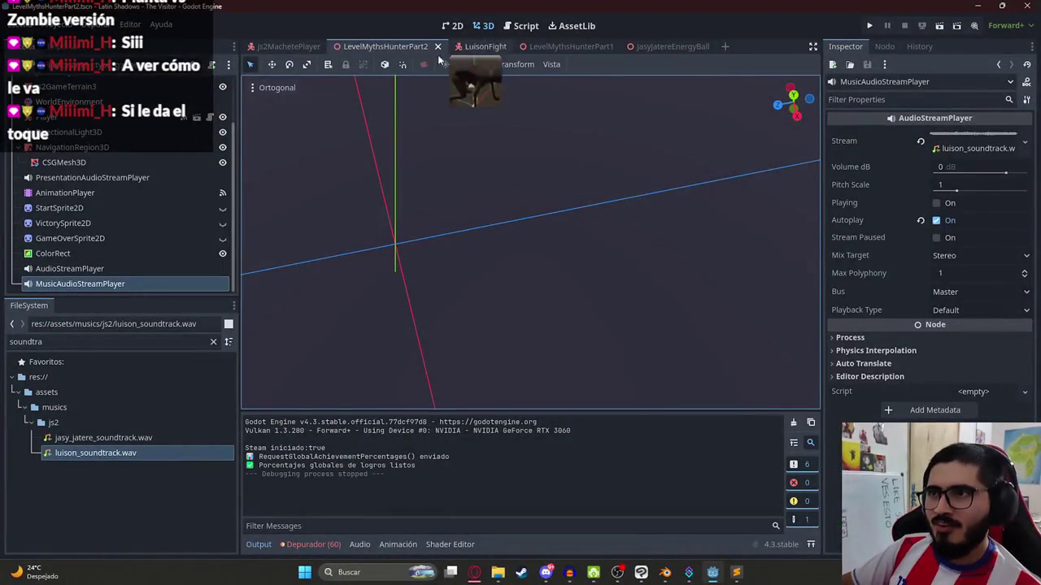
# - In LuisonFight, add an AudioStreamPlayer3D child node to the Luison enemy
pyautogui.click(479, 51)
pyautogui.rightClick(97, 93)
pyautogui.click(134, 121)
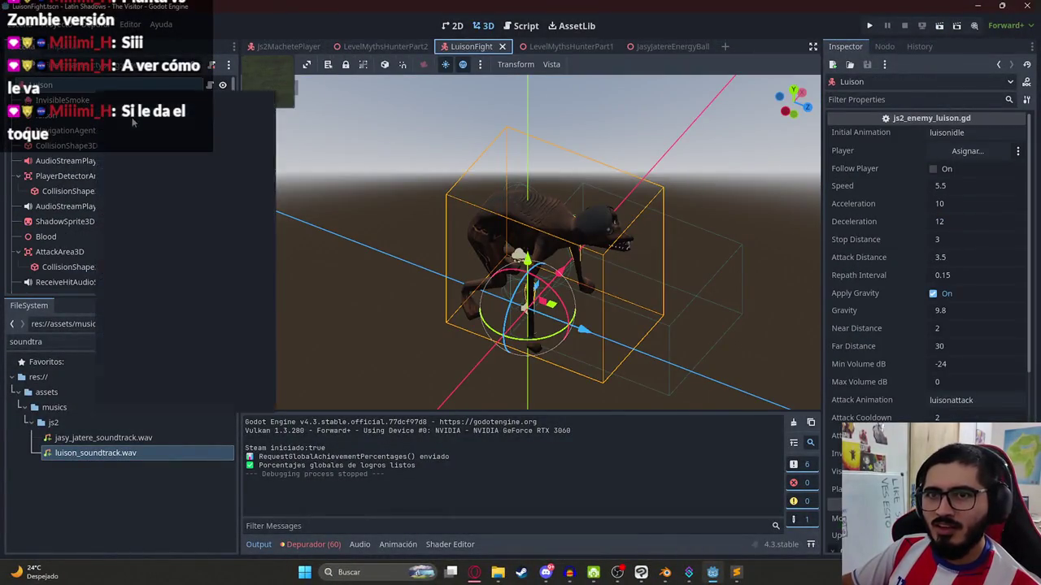
pyautogui.write('audiostre')
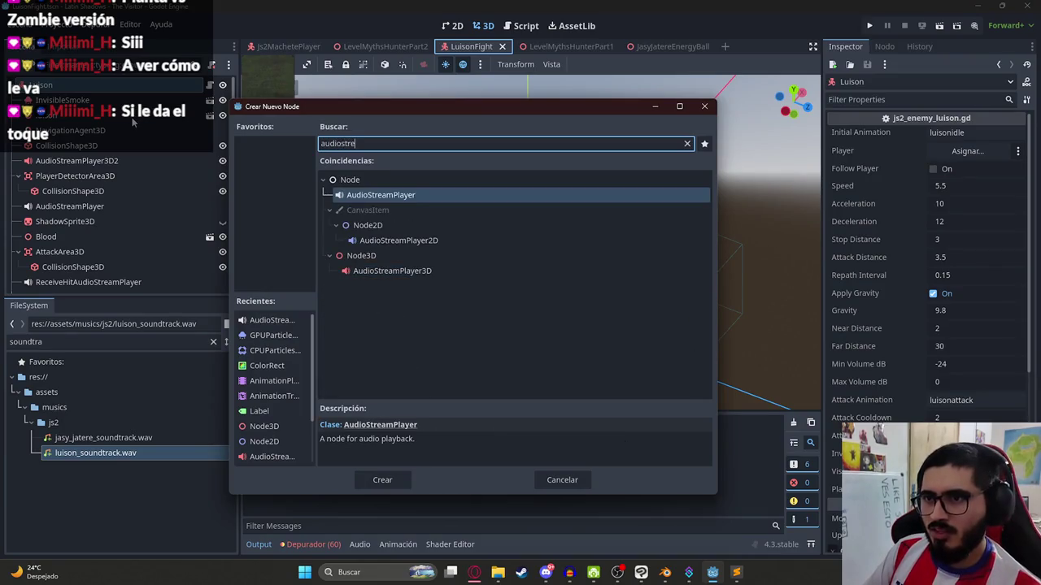
pyautogui.doubleClick(382, 271)
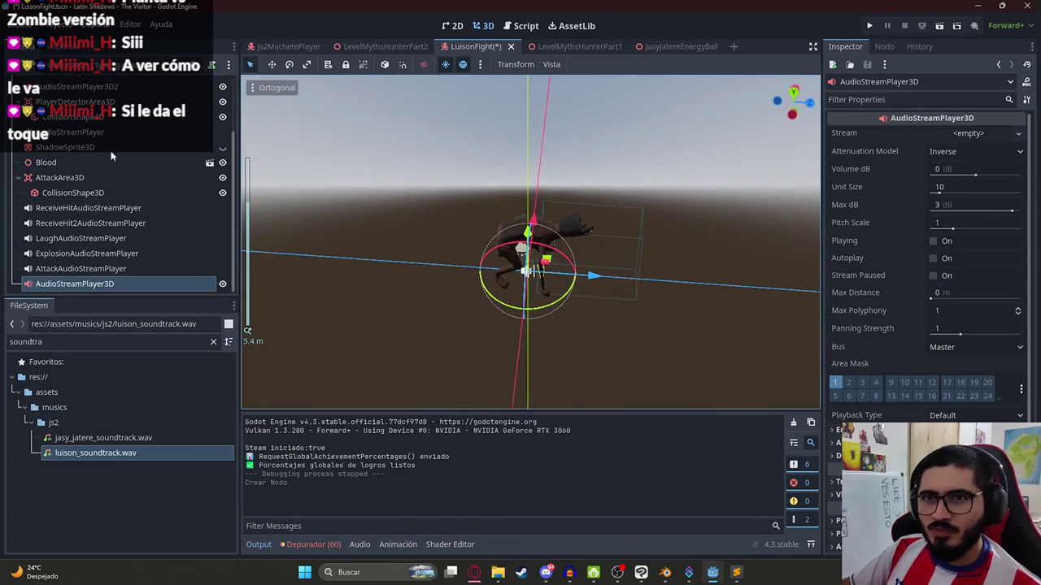
pyautogui.doubleClick(123, 286)
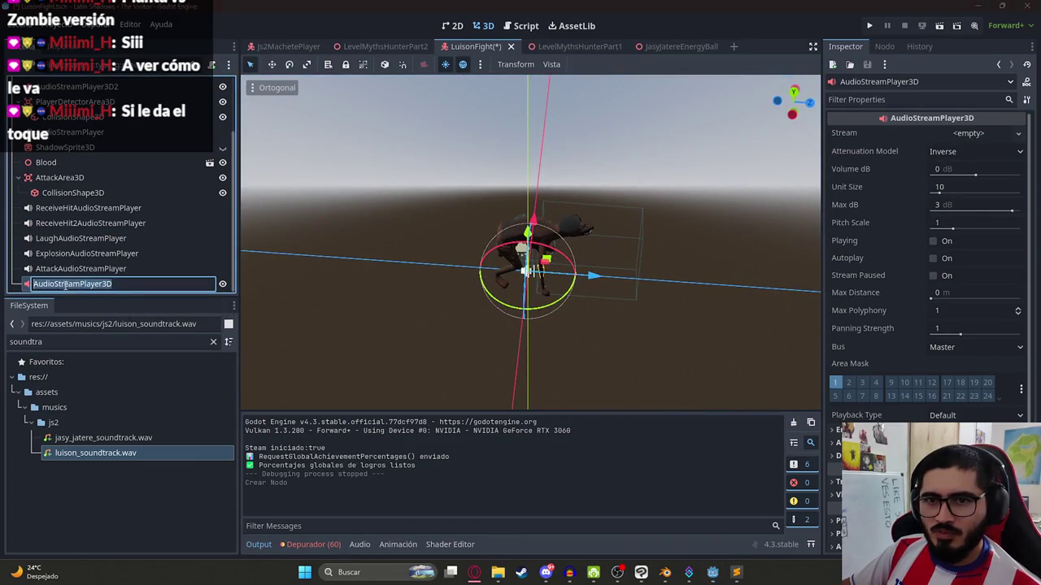
# - Assign luison_sound.wav as the 3D player's Stream, enable Autoplay, and save LuisonFight
pyautogui.click(79, 342)
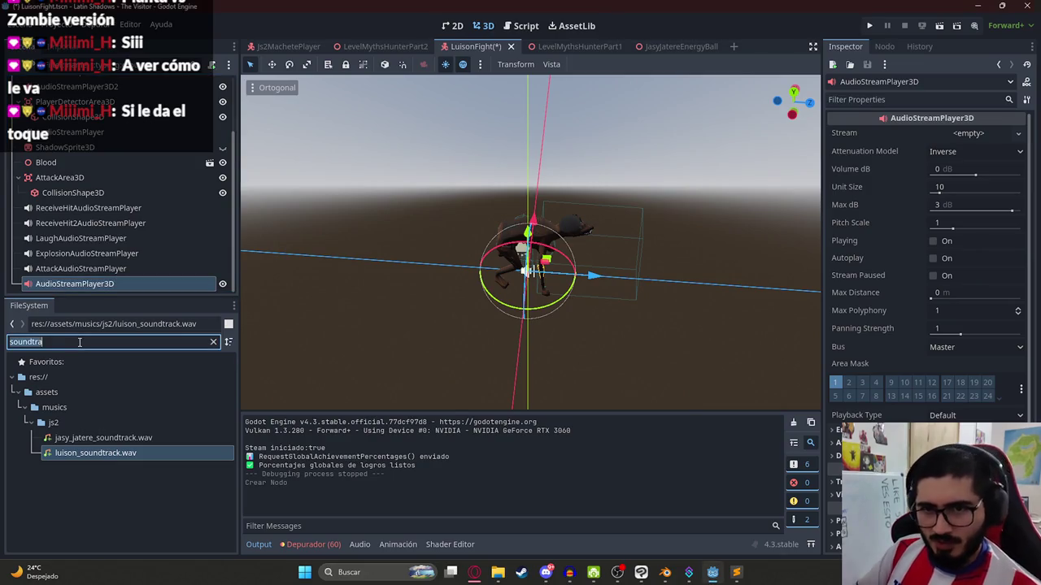
pyautogui.write('luison')
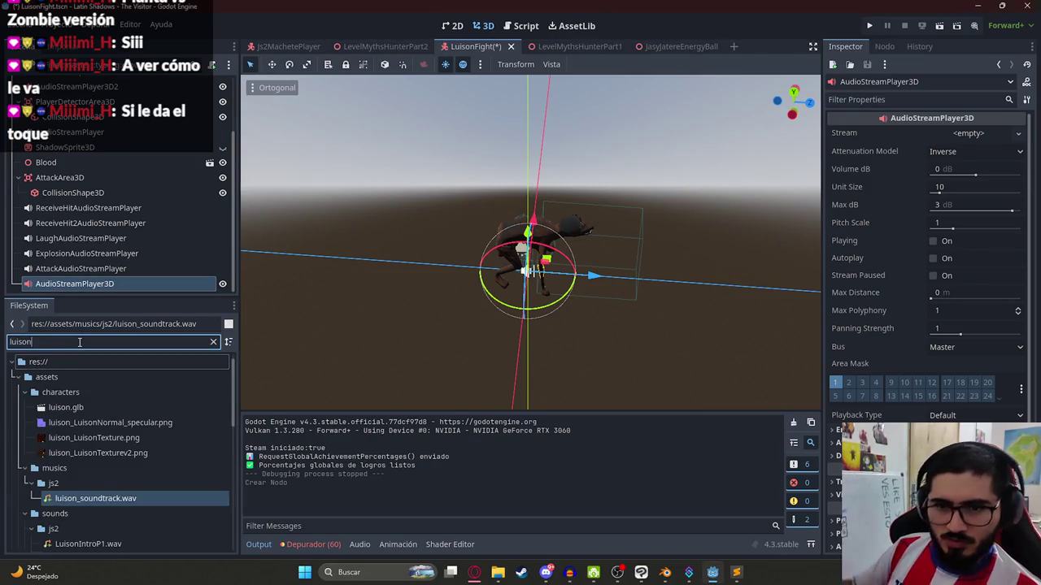
pyautogui.scroll(-5, 180, 440)
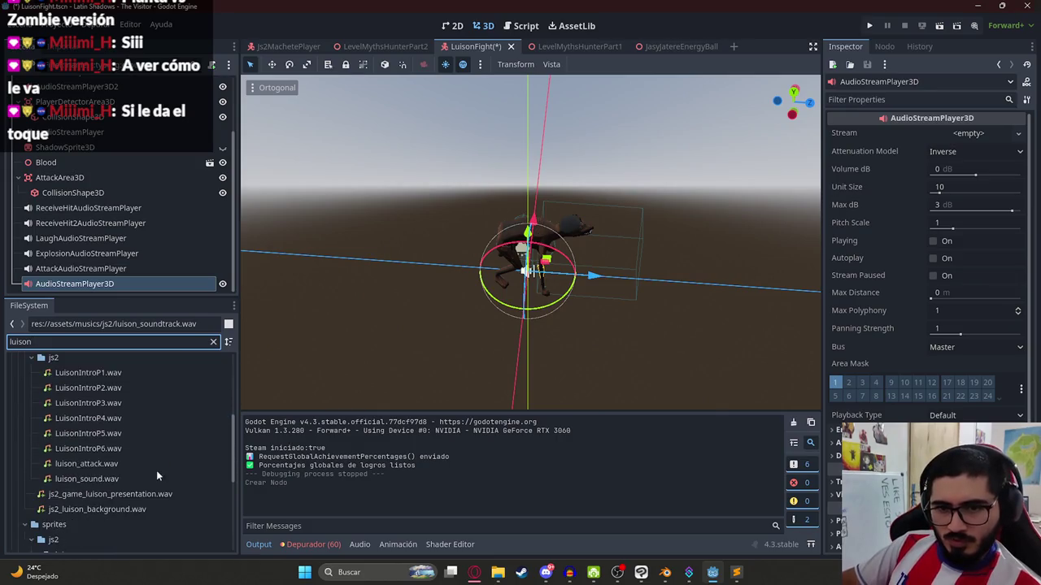
pyautogui.moveTo(88, 479)
pyautogui.mouseDown()
pyautogui.moveTo(1019, 148)
pyautogui.moveTo(981, 138)
pyautogui.mouseUp()
pyautogui.click(940, 257)
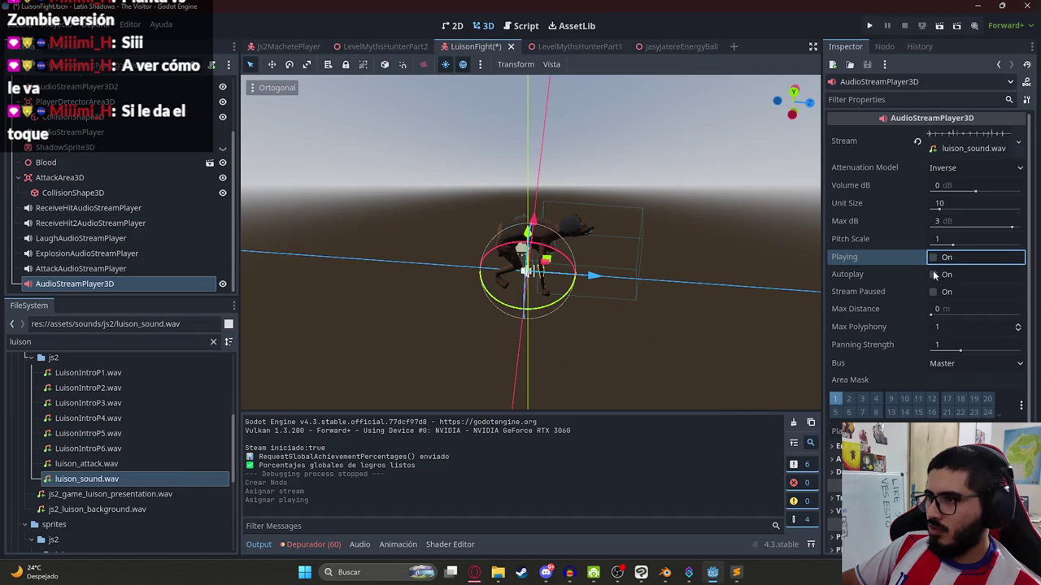
pyautogui.click(933, 277)
pyautogui.hotkey('ctrl', 's')
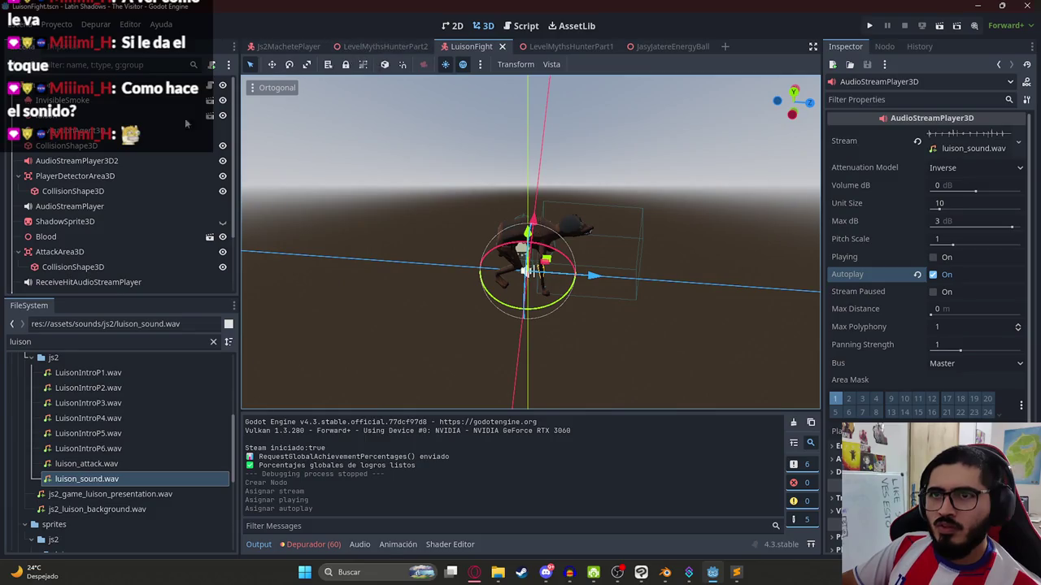
# - Return to the LevelMythsHunterPart2 scene and run it to test the enemy sound
pyautogui.click(199, 82)
pyautogui.click(394, 48)
pyautogui.rightClick(384, 48)
pyautogui.click(451, 139)
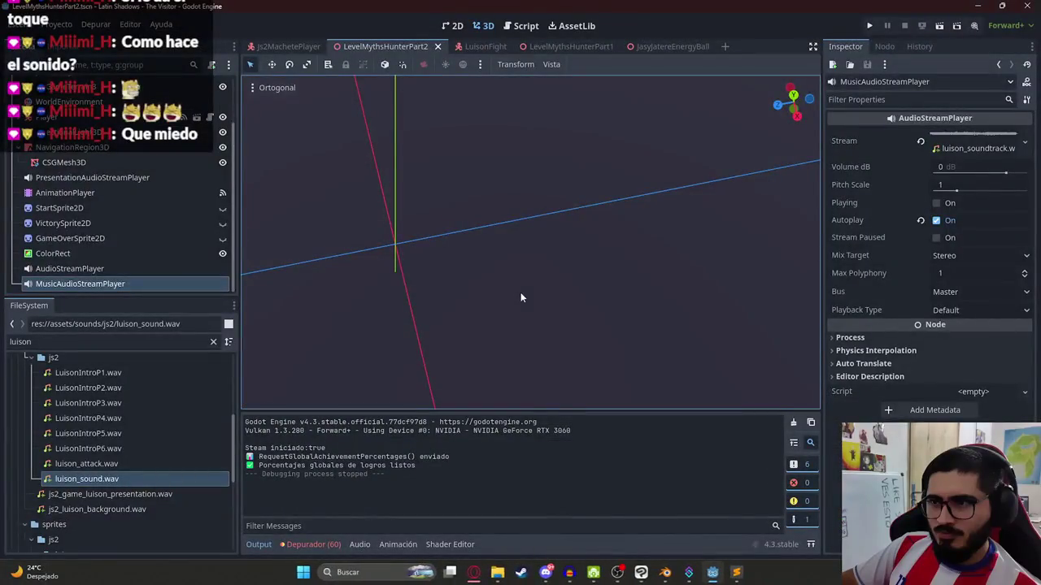
pyautogui.doubleClick(139, 479)
# - Set luison_sound.wav's Loop Mode to Forward and reimport it
pyautogui.click(63, 49)
pyautogui.click(156, 230)
pyautogui.click(157, 274)
pyautogui.click(128, 286)
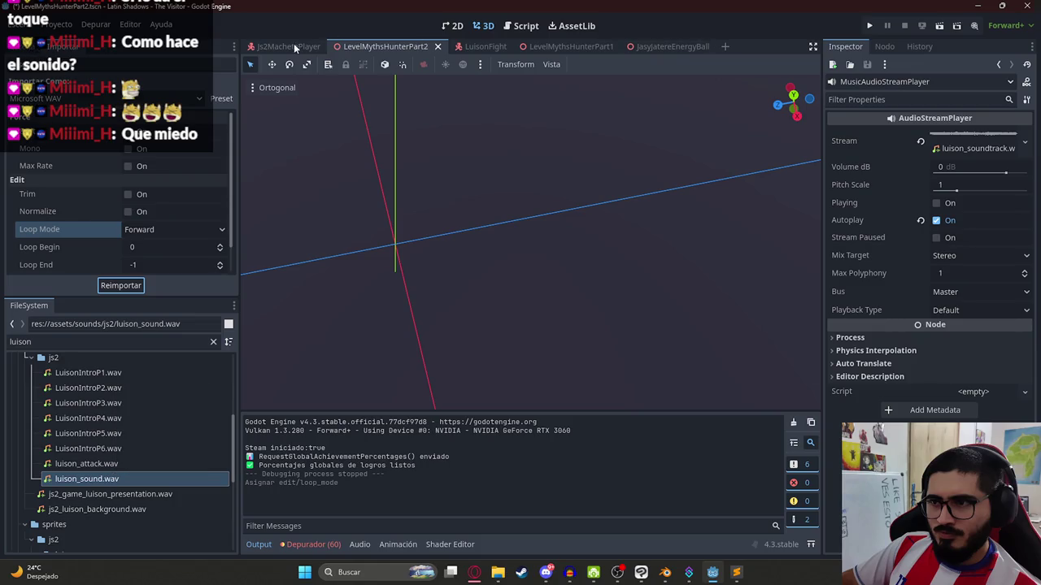
# - Set the Luison 3D sound volume to 3 dB, save LuisonFight, and run the level scene alone
pyautogui.click(485, 47)
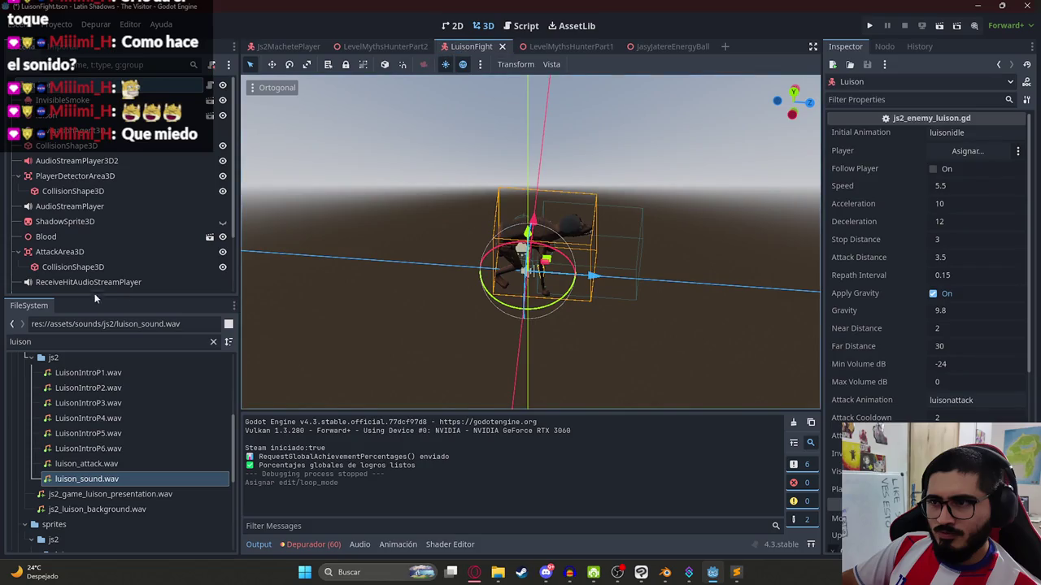
pyautogui.click(93, 284)
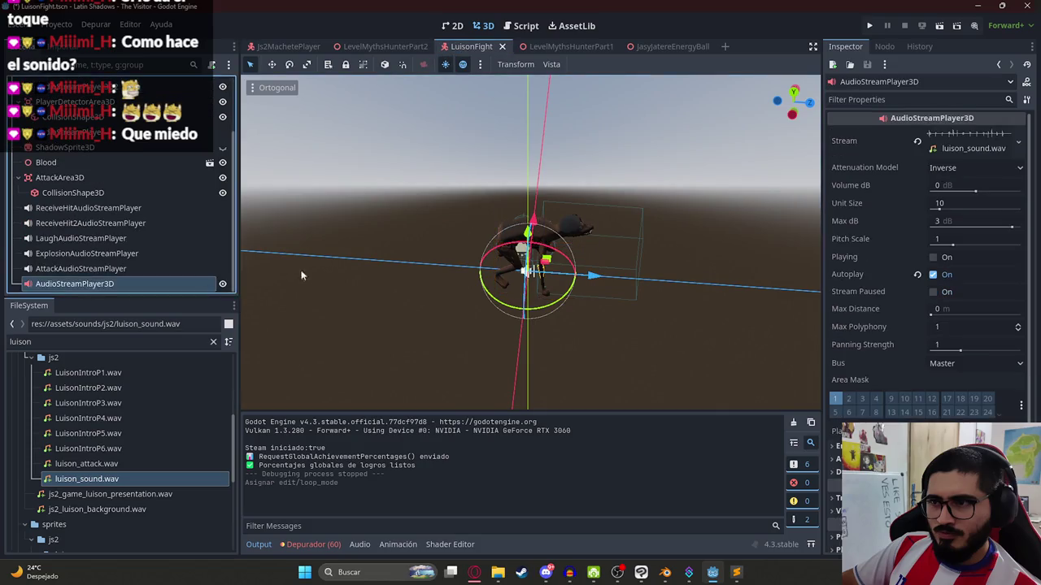
pyautogui.click(947, 186)
pyautogui.hotkey('ctrl', 's')
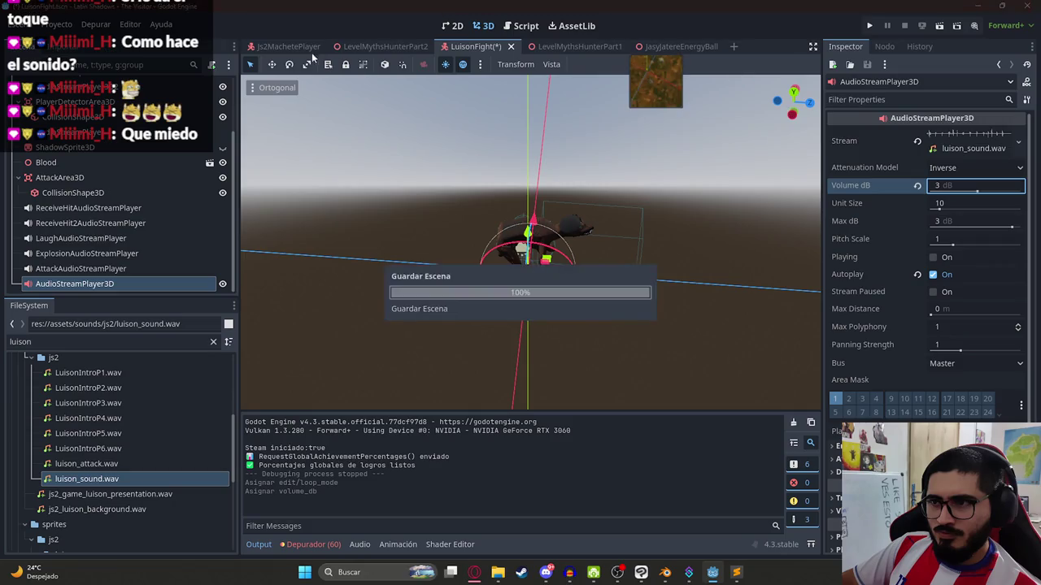
pyautogui.click(287, 47)
pyautogui.rightClick(381, 47)
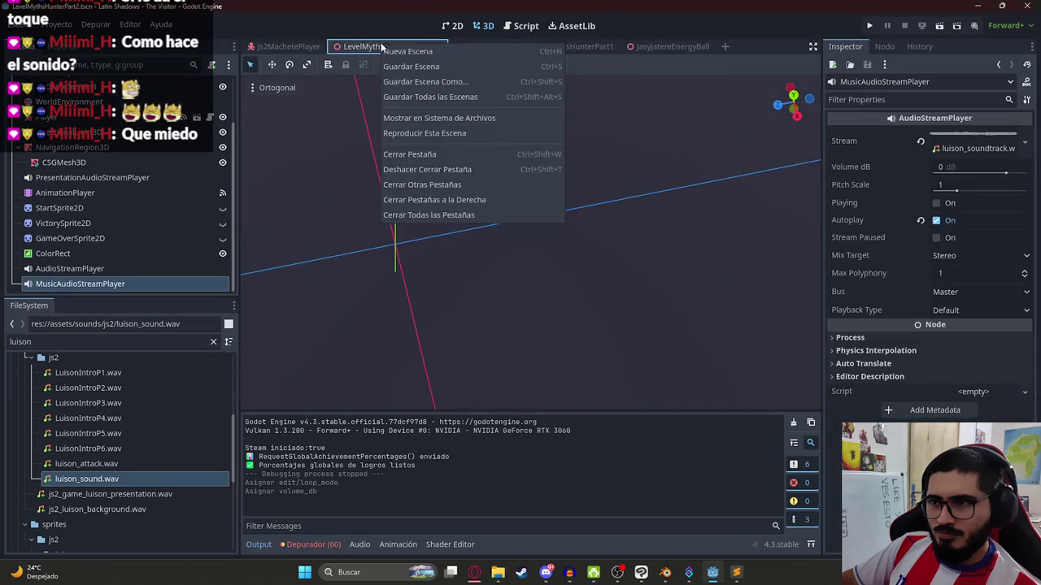
pyautogui.click(453, 136)
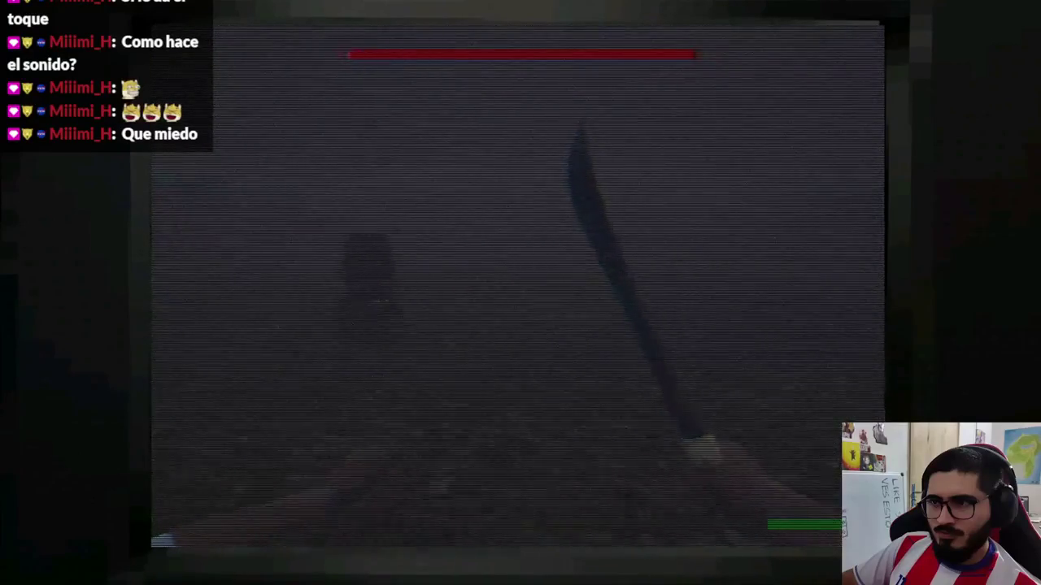
# - Stop the LevelMythsHunterPart2 test run and return to the editor
pyautogui.press('F8')
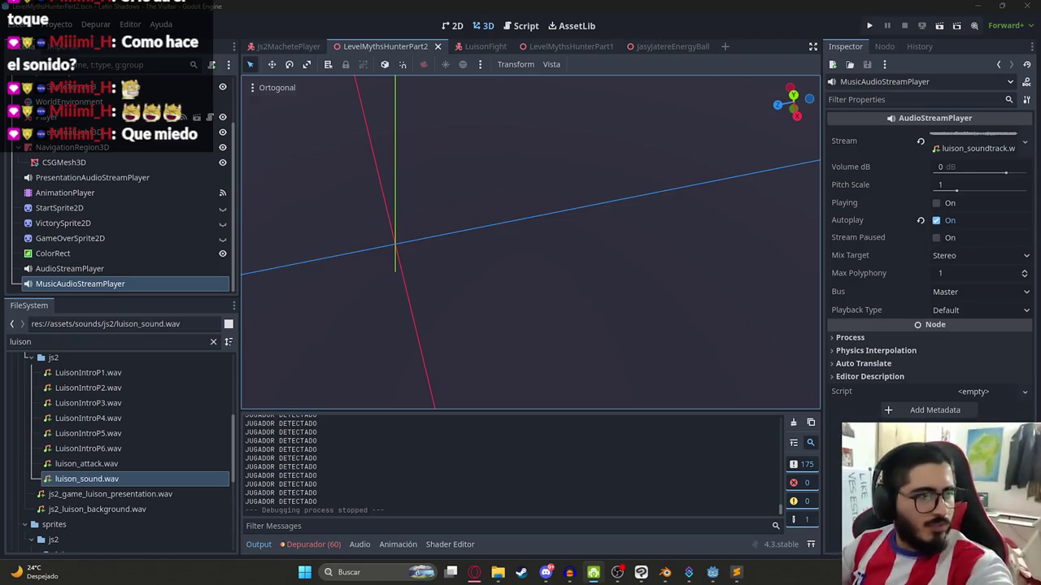
pyautogui.click(383, 64)
# - Run a quick game test, then stop it and return to the LuisonFight scene
pyautogui.click(457, 136)
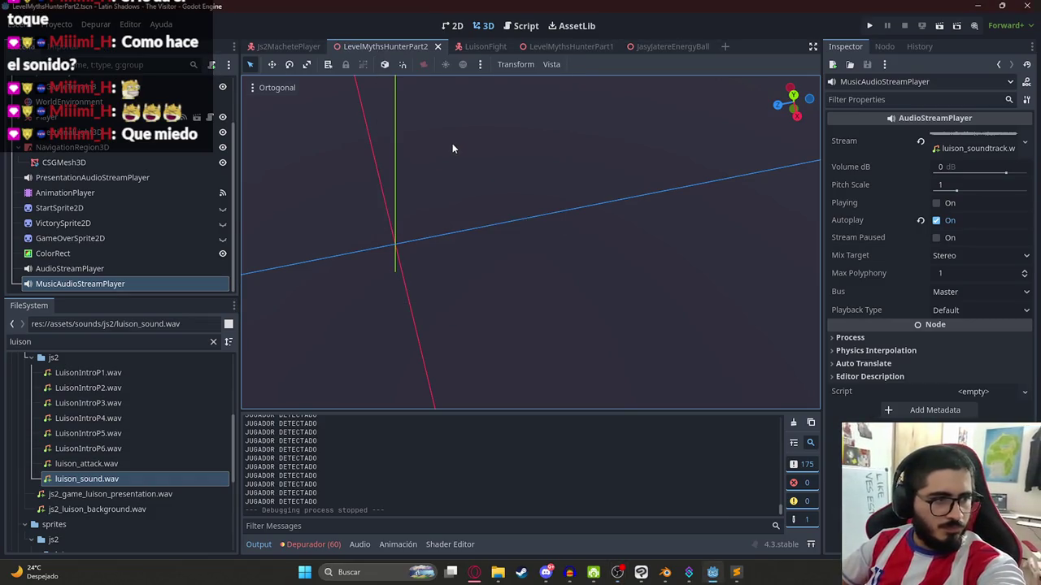
pyautogui.press('F5')
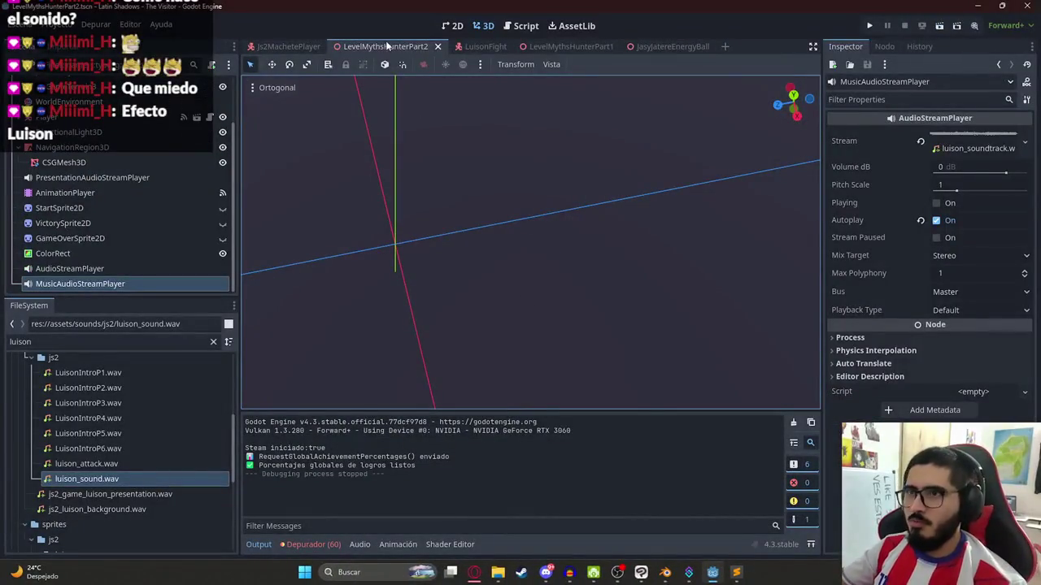
pyautogui.click(484, 46)
# - Raise the Luison AudioStreamPlayer3D Volume dB to 10 and save LuisonFight
pyautogui.click(977, 186)
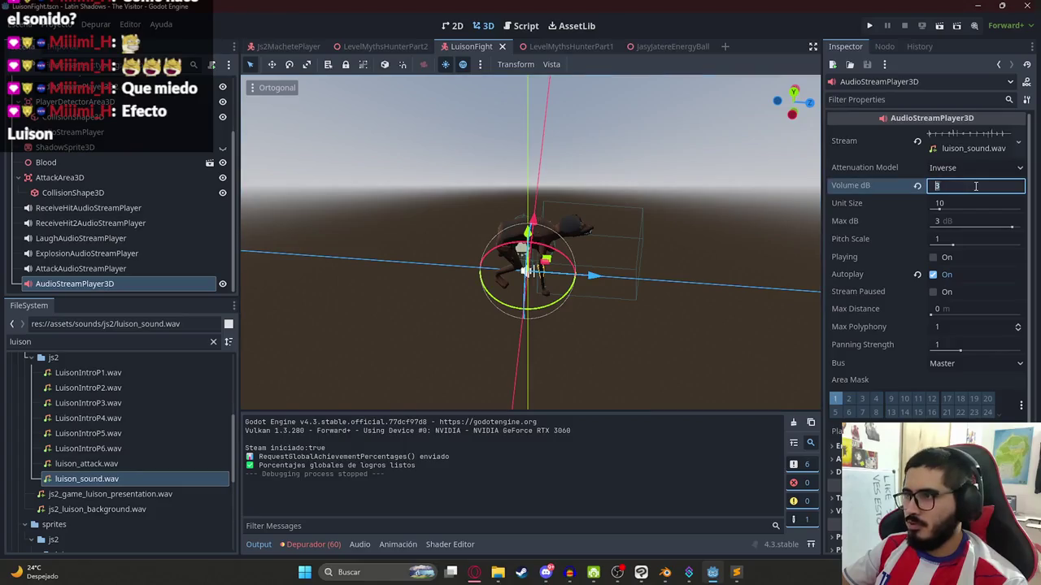
pyautogui.write('10')
pyautogui.press('Return')
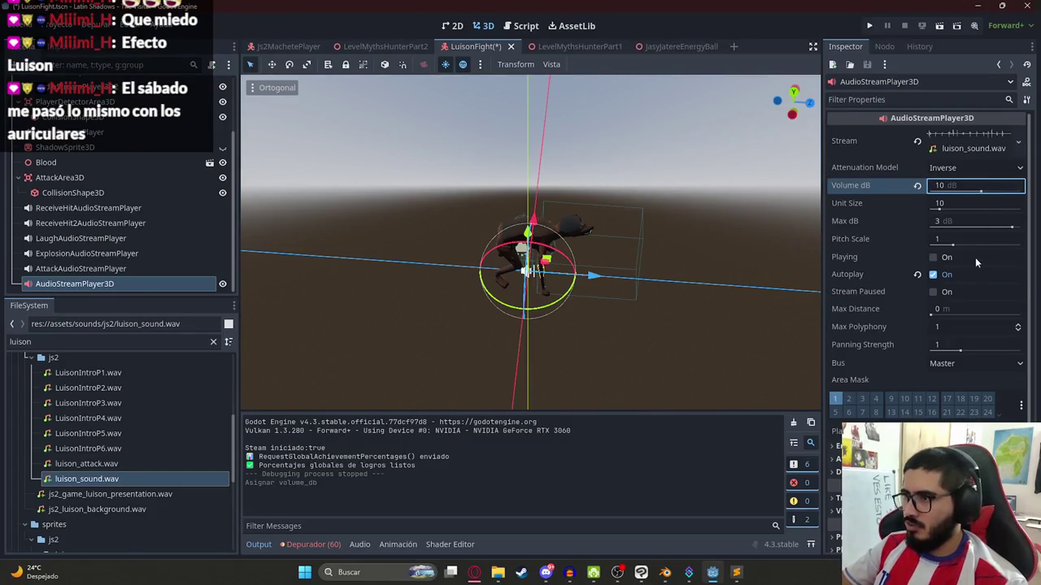
pyautogui.hotkey('ctrl', 's')
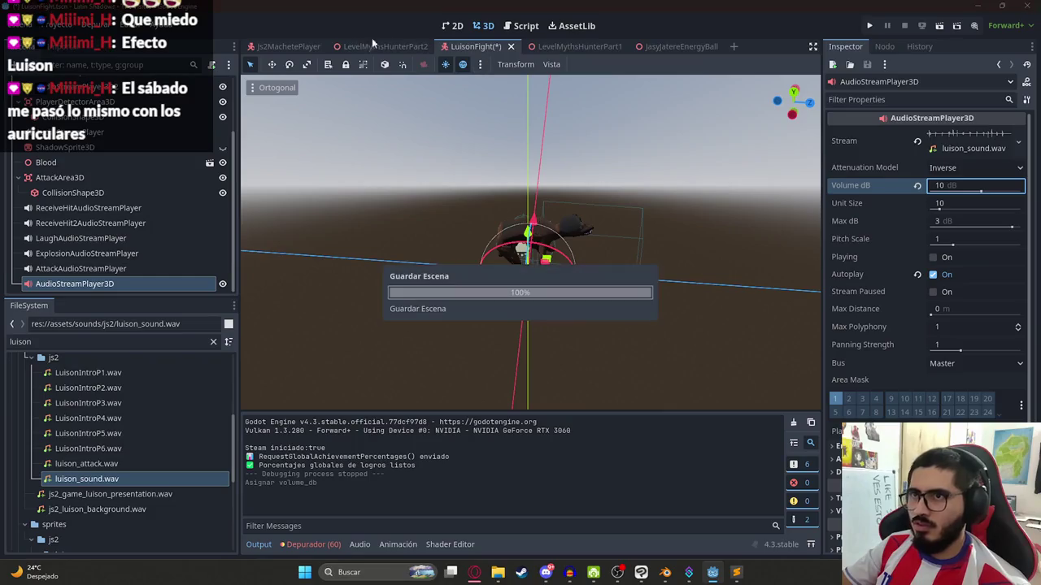
# - Run only the LevelMythsHunterPart2 scene via Reproducir Esta Escena
pyautogui.click(375, 46)
pyautogui.rightClick(376, 46)
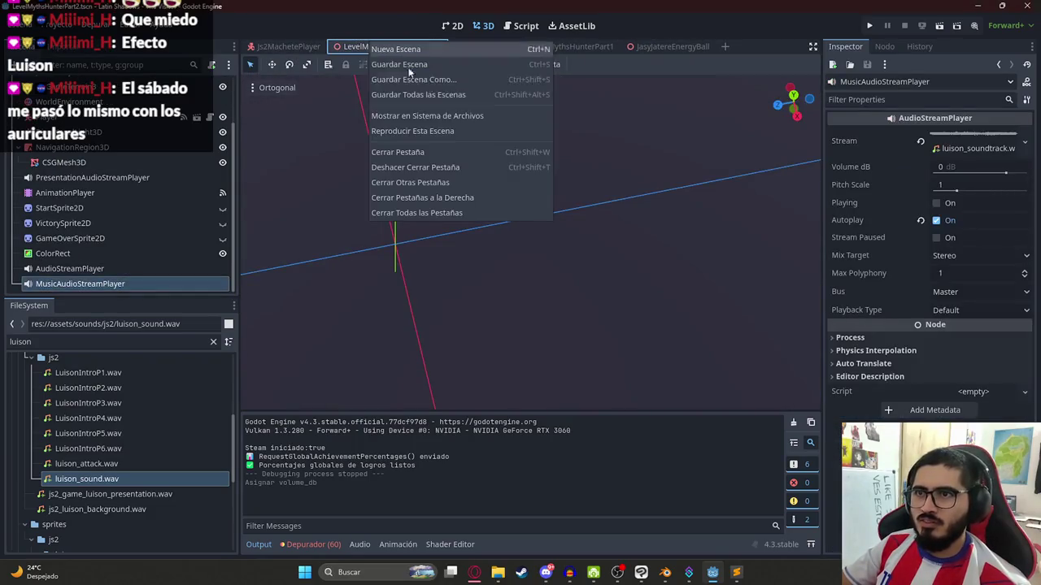
pyautogui.click(448, 128)
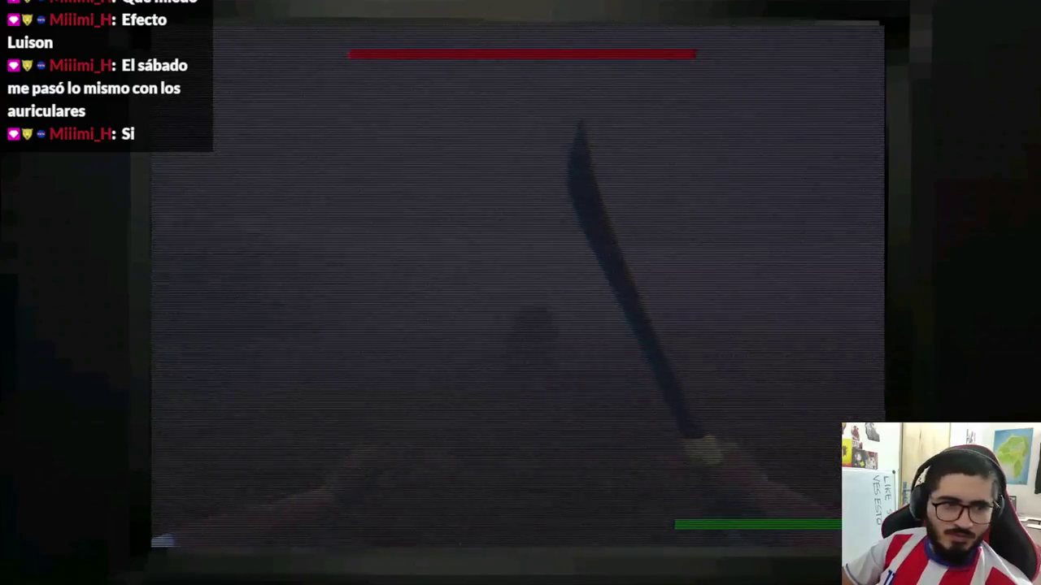
# - Swing the machete in-game, then stop the LevelMythsHunterPart2 test run
pyautogui.click(520, 292)
pyautogui.press('F8')
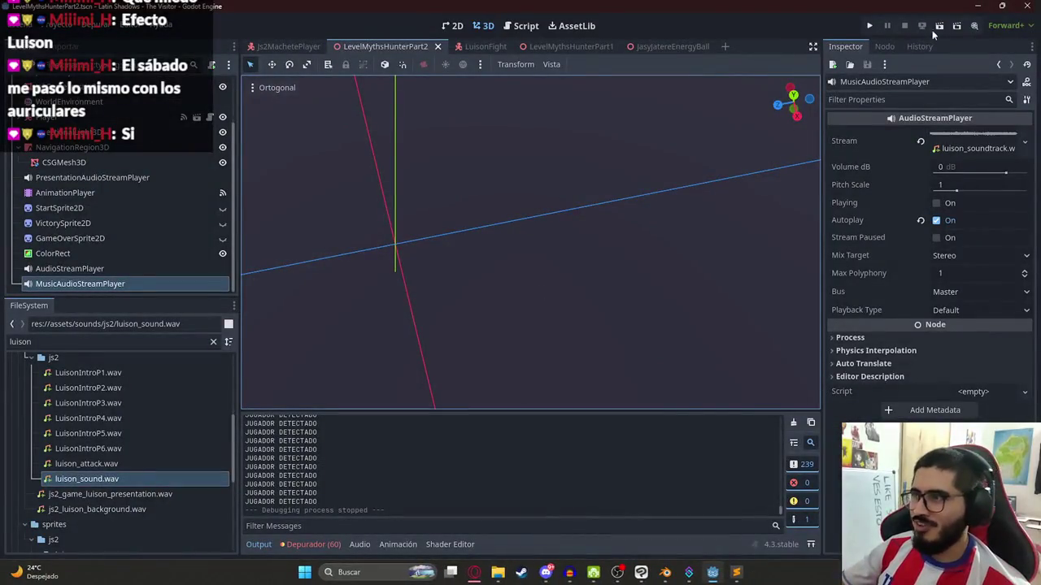
# - Set the Luison AudioStreamPlayer3D Volume dB to 20 and save LuisonFight
pyautogui.click(491, 48)
pyautogui.click(970, 185)
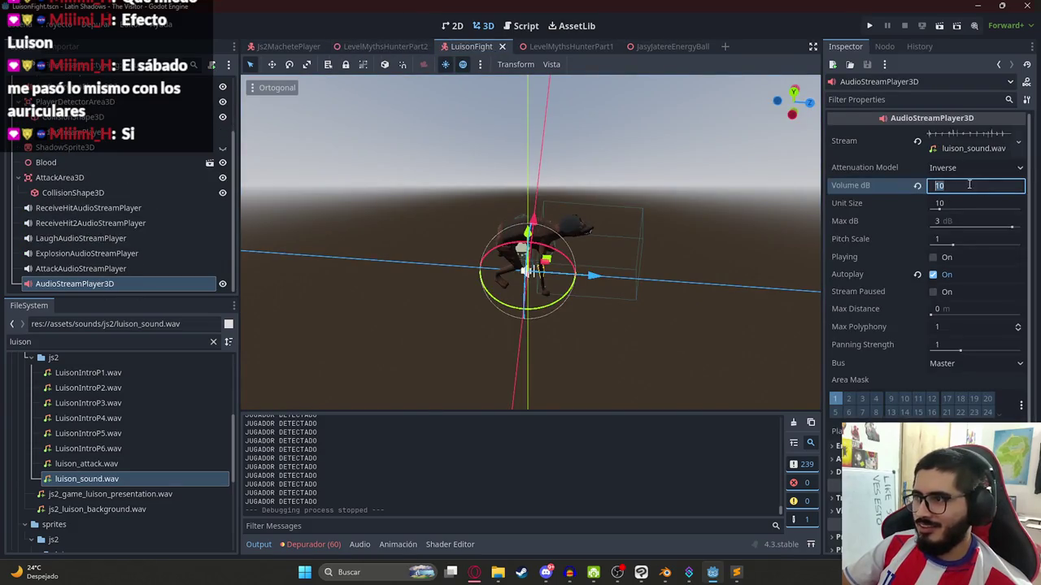
pyautogui.write('20')
pyautogui.press('Return')
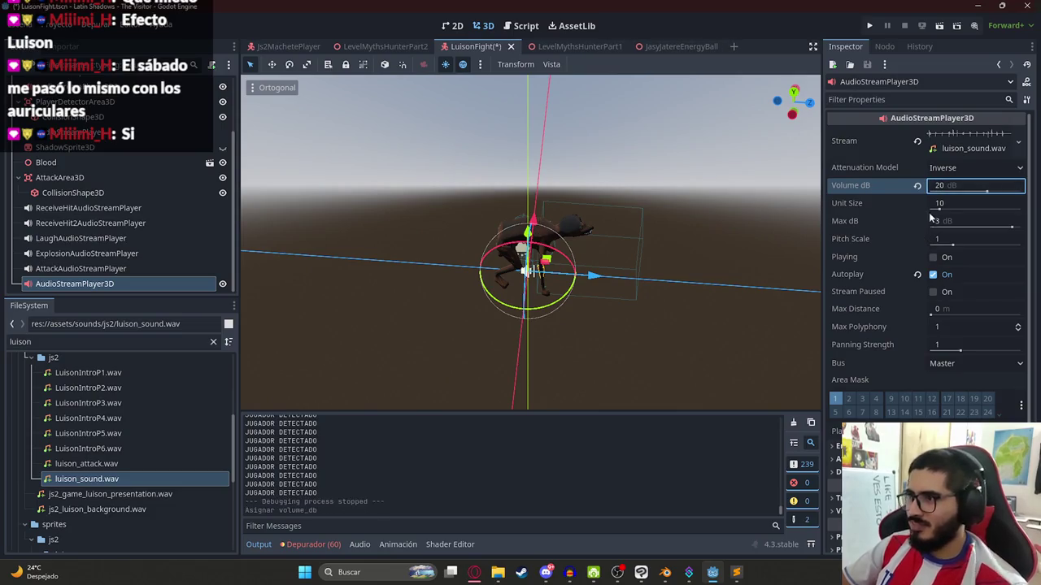
pyautogui.hotkey('ctrl', 's')
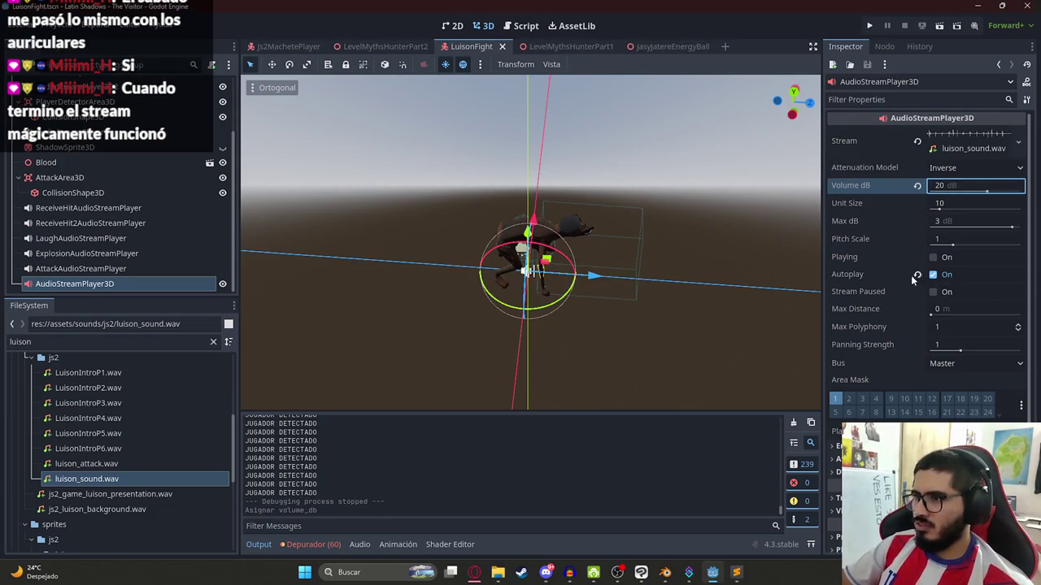
# - Run only the LevelMythsHunterPart2 scene to test the louder sound
pyautogui.click(379, 47)
pyautogui.click(462, 47)
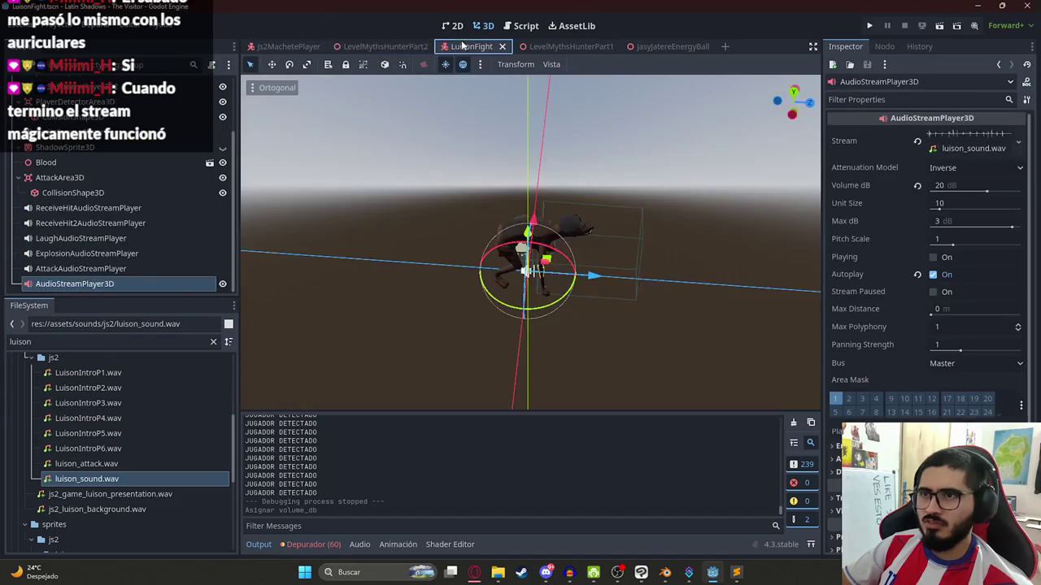
pyautogui.rightClick(396, 48)
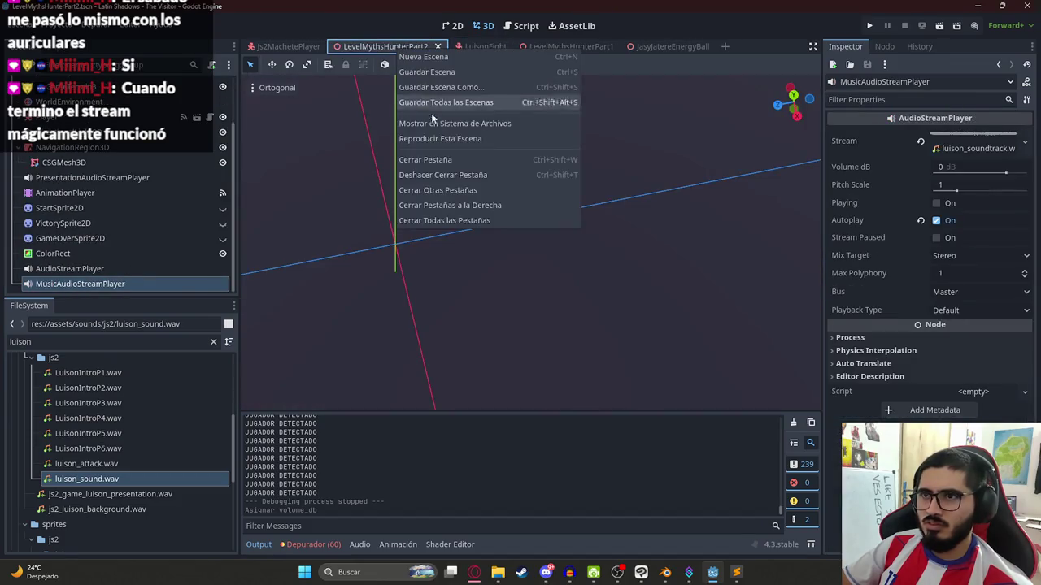
pyautogui.click(431, 135)
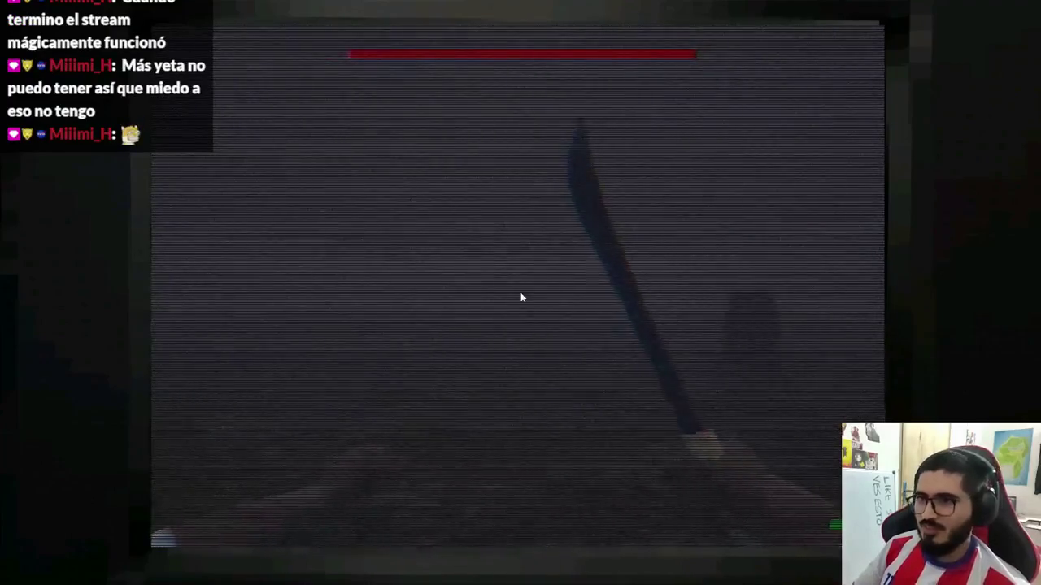
# - Stop the 20 dB test run and switch to the LevelMythsHunterPart1 scene
pyautogui.press('F8')
pyautogui.click(561, 46)
# - Run only the LevelMythsHunterPart1 scene with Reproducir Esta Escena
pyautogui.rightClick(574, 46)
pyautogui.click(601, 138)
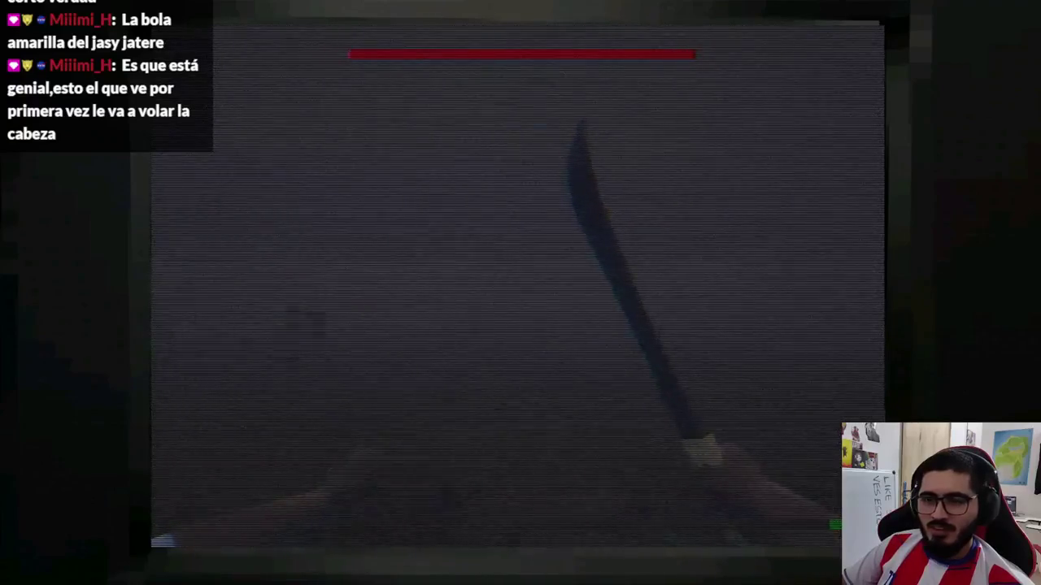
# - Stop the LevelMythsHunterPart1 play-test with F8
pyautogui.press('F8')
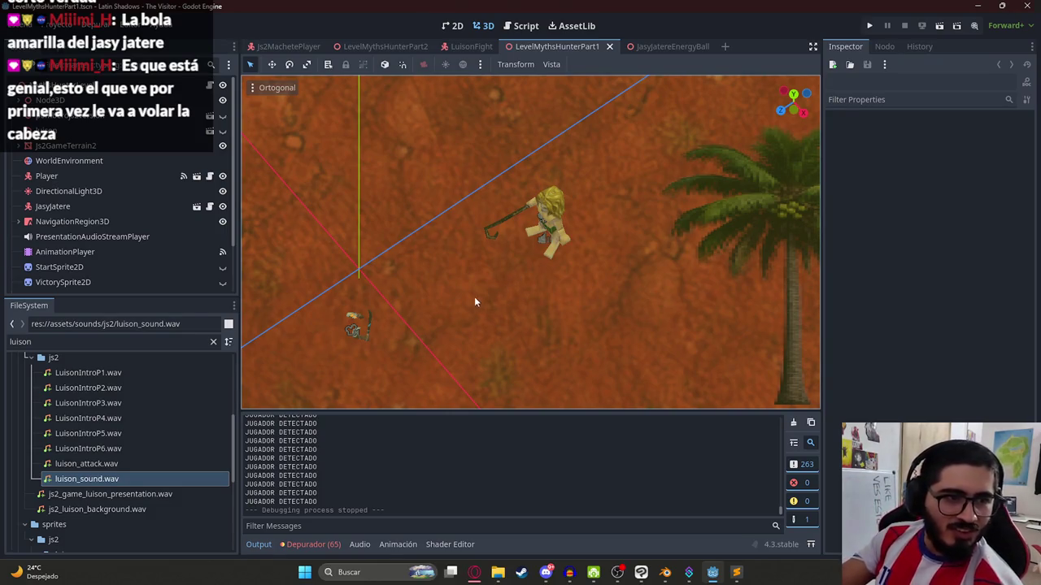
# - Go back to the LevelMythsHunterPart2 scene in the editor, then bring up Windows search
pyautogui.scroll(-10, 491, 149)
pyautogui.click(373, 48)
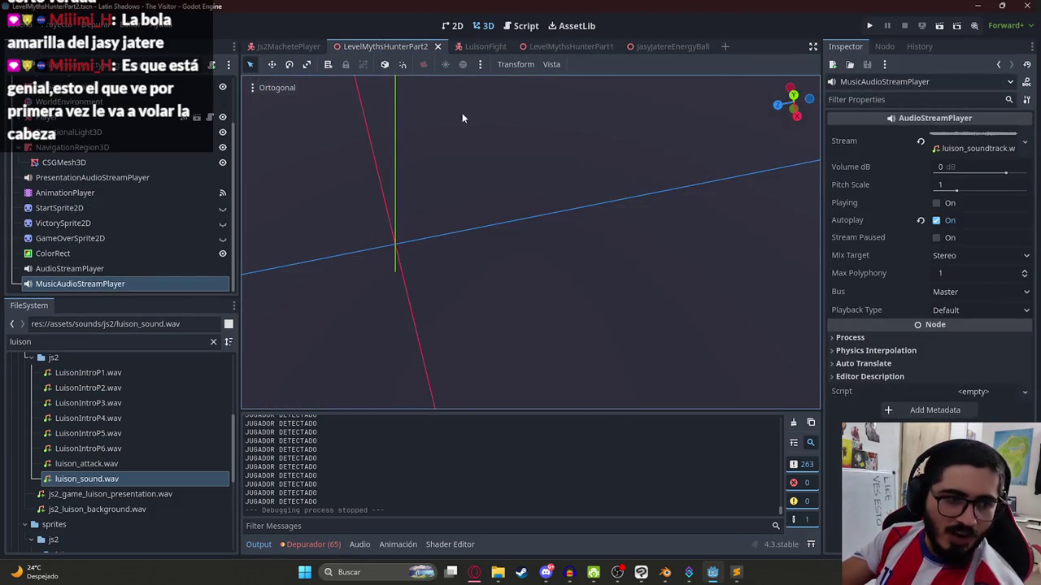
pyautogui.scroll(-10, 497, 318)
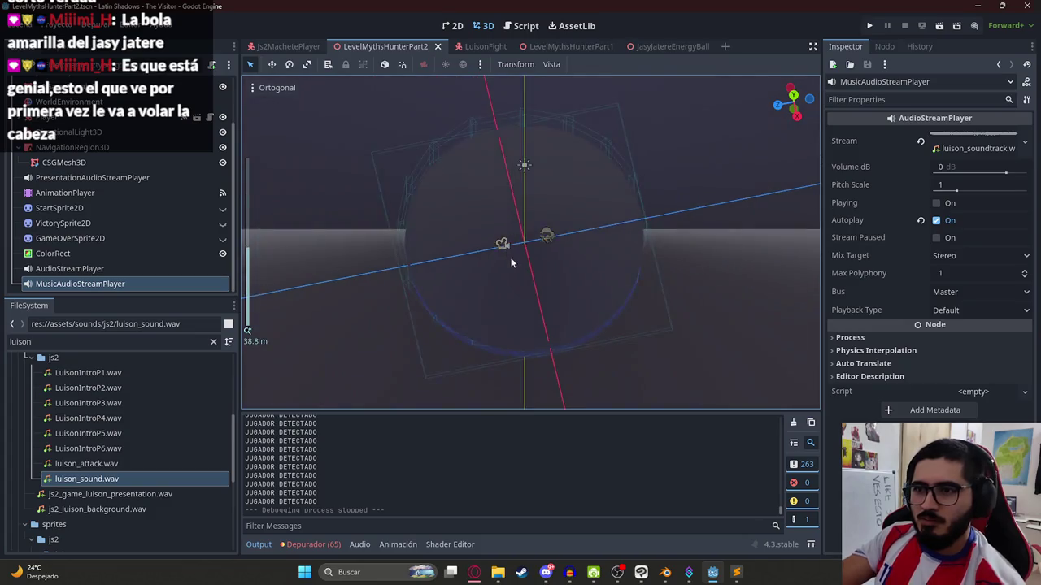
pyautogui.scroll(10, 520, 270)
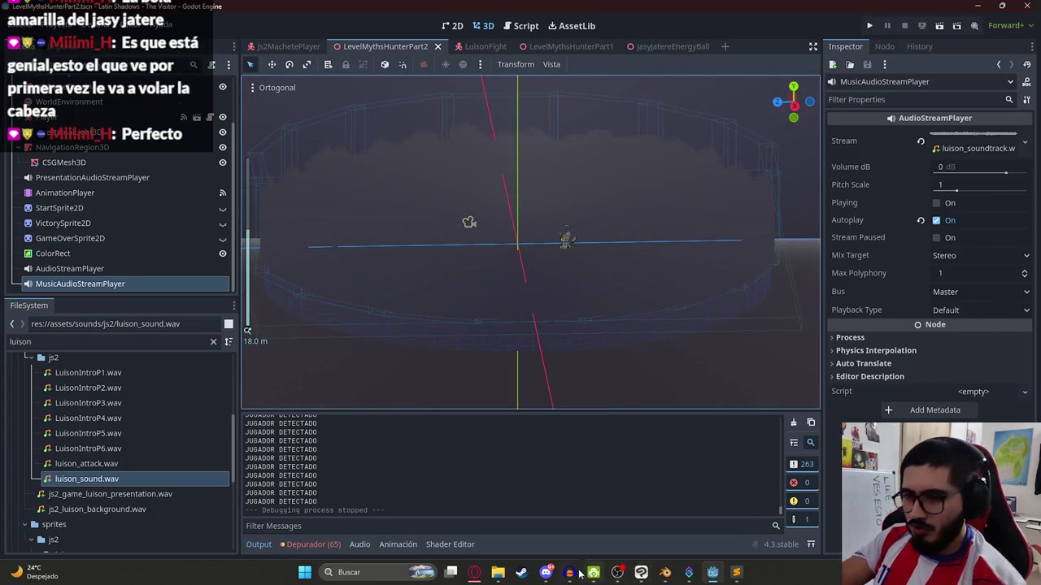
pyautogui.press('super')
# - Launch GitHub Desktop and commit 33 files to v2 as 'feat: Mecanica de ataque de Luison a jugador'
pyautogui.write('gith')
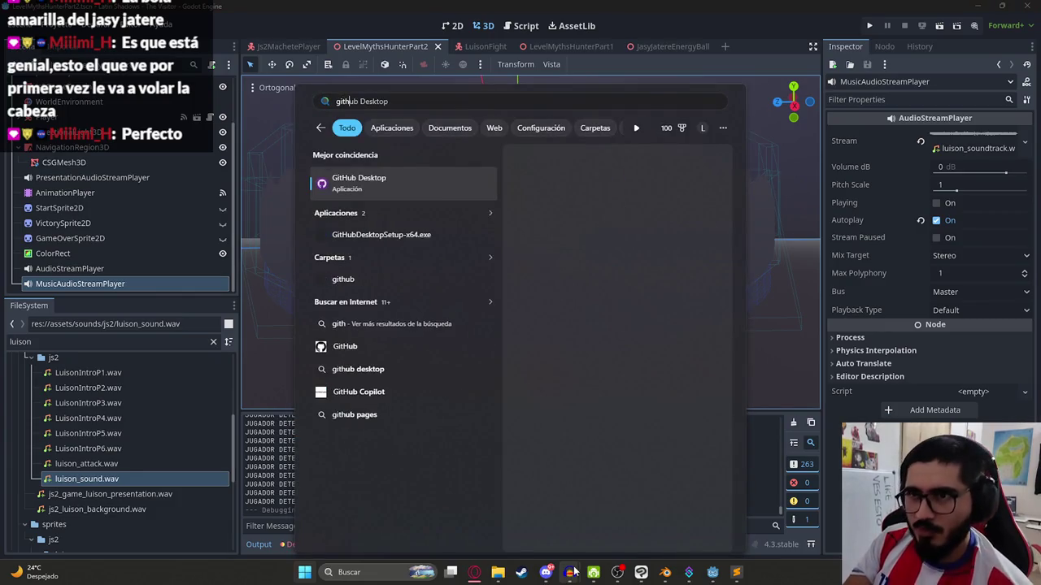
pyautogui.press('Return')
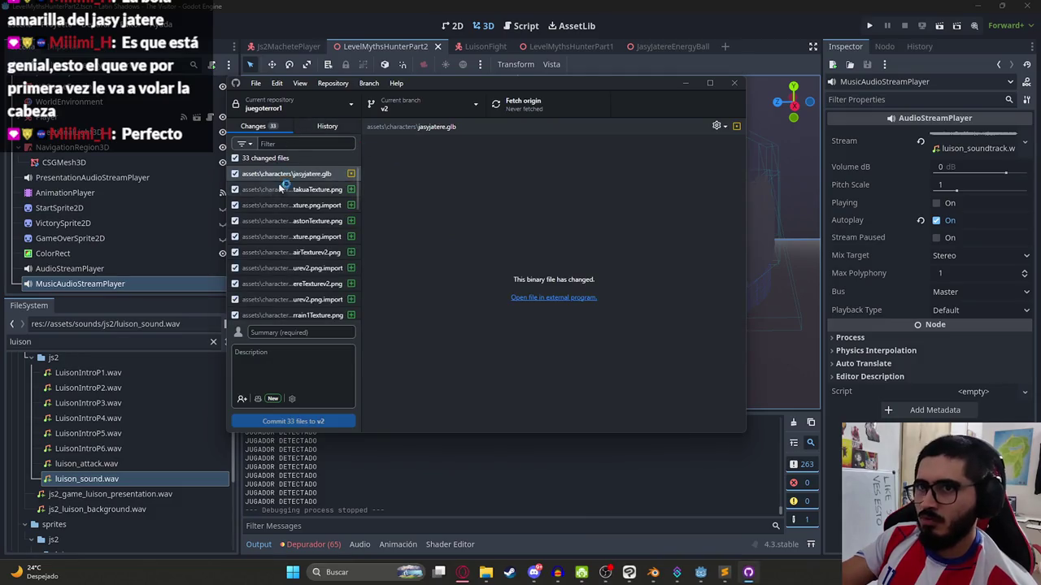
pyautogui.click(265, 334)
pyautogui.write('feat')
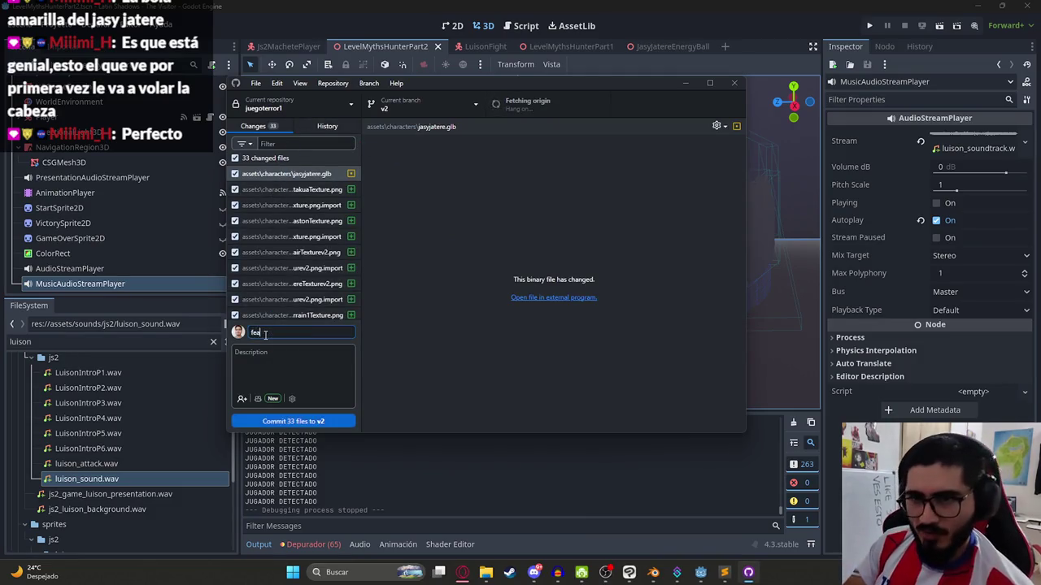
pyautogui.write(': Mecanica de ataque de')
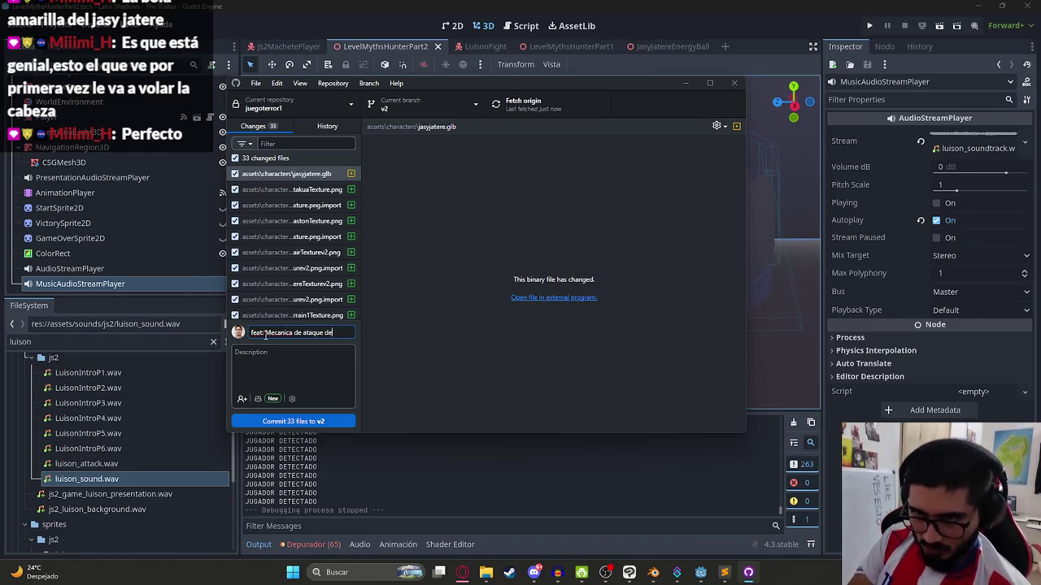
pyautogui.write('n a jugador')
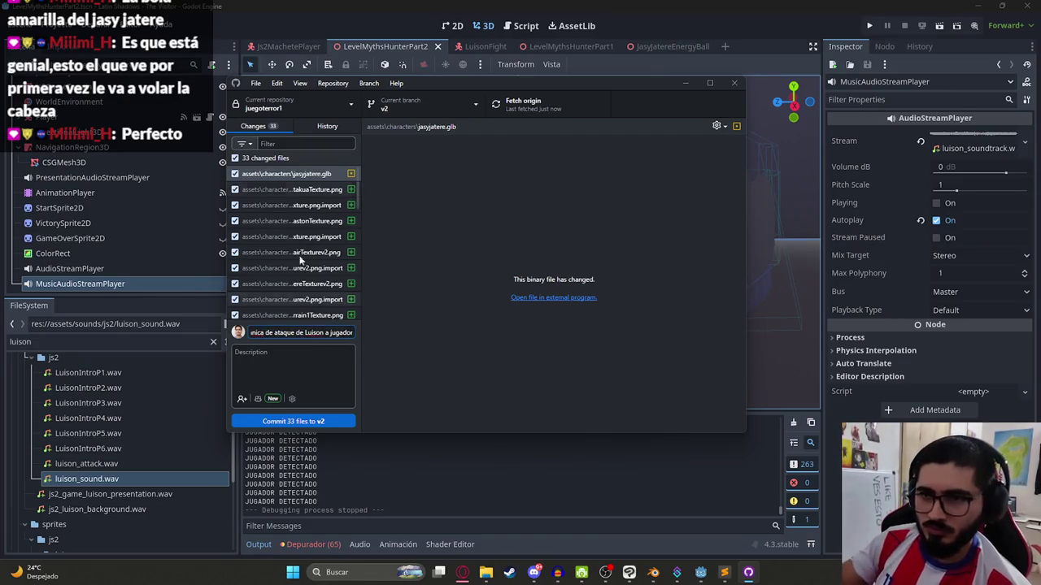
pyautogui.scroll(-5, 284, 244)
pyautogui.hotkey('ctrl', 'Return')
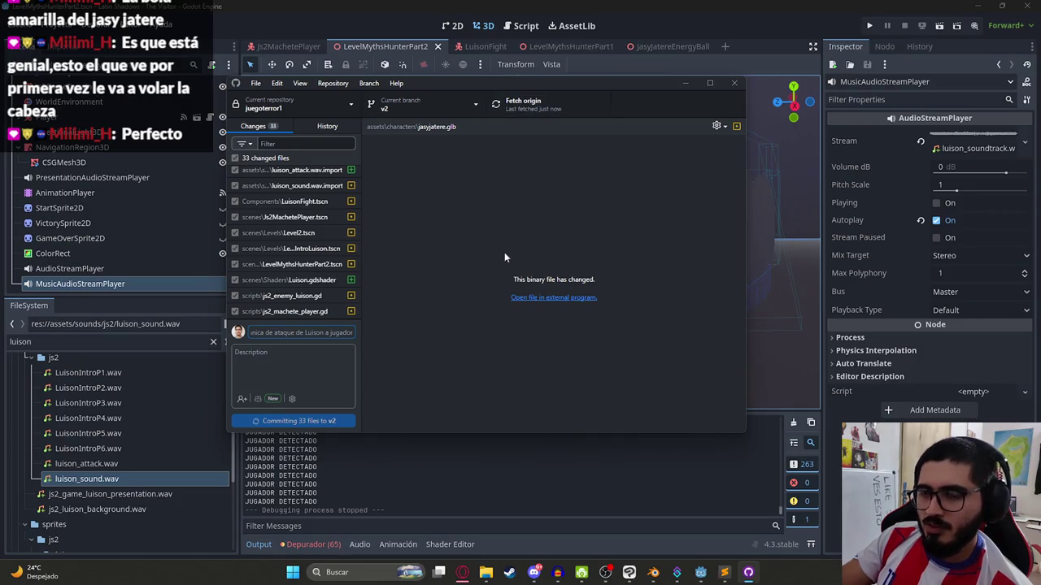
pyautogui.click(466, 575)
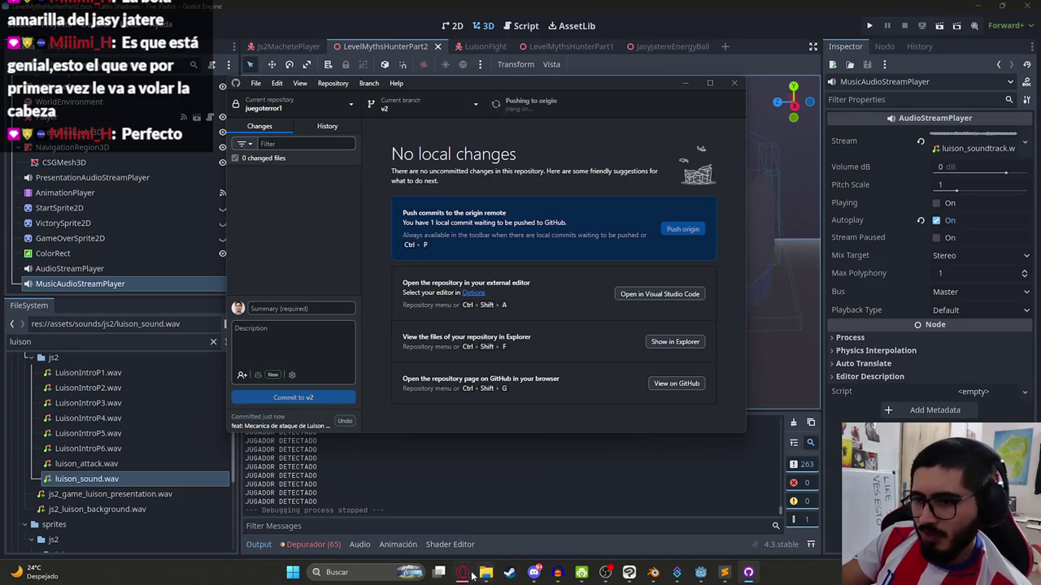